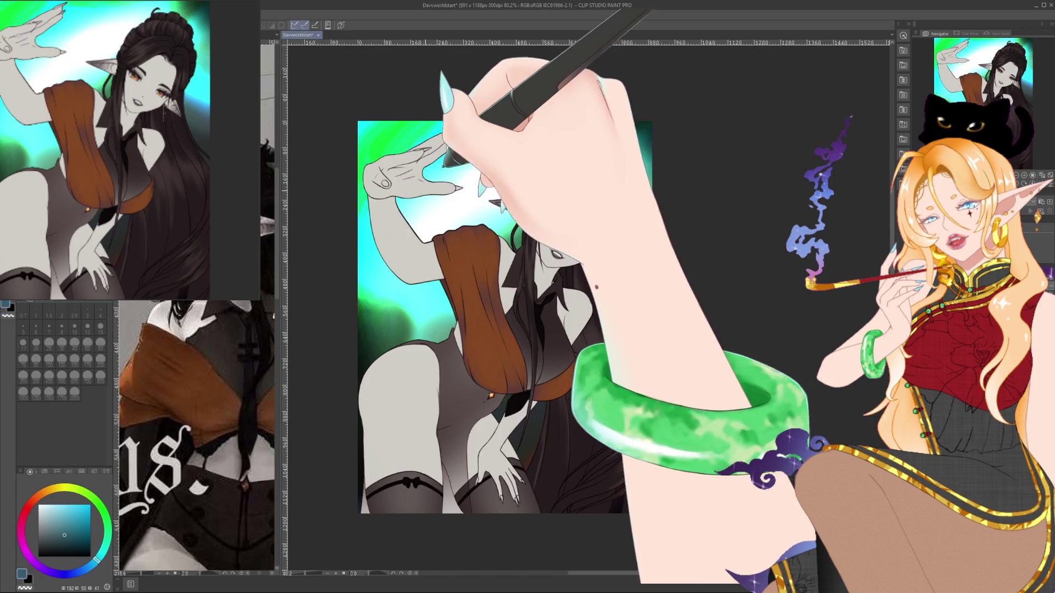
# Lasso-select the upper figure and undo the trial dark teal-to-black gradient fill.
pyautogui.moveTo(362, 552)
pyautogui.mouseDown()
pyautogui.moveTo(472, 565)
pyautogui.moveTo(706, 412)
pyautogui.moveTo(683, 212)
pyautogui.moveTo(637, 115)
pyautogui.moveTo(577, 52)
pyautogui.mouseUp()
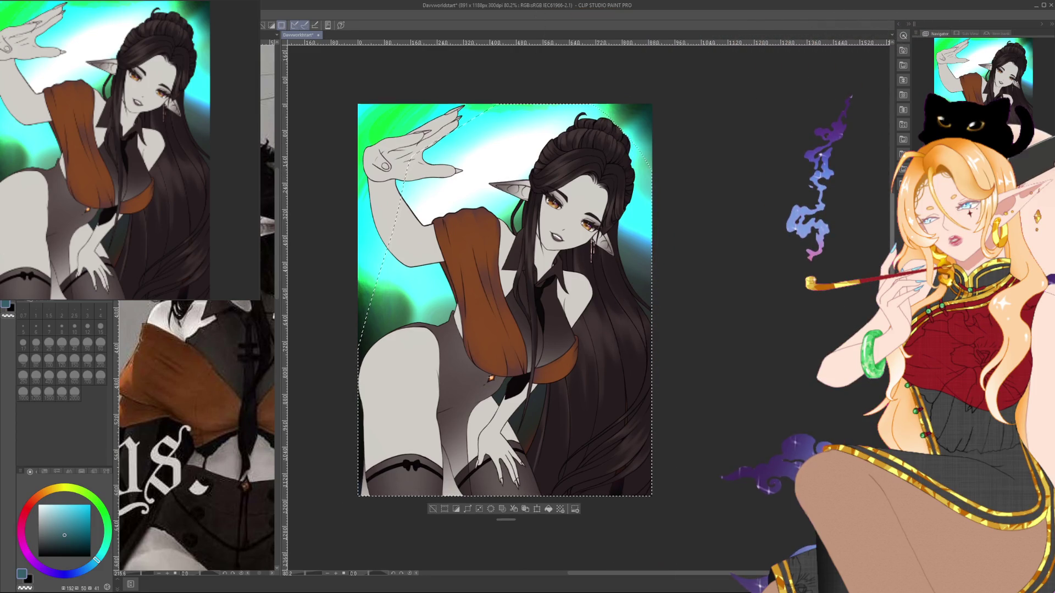
pyautogui.scroll(2, 505, 291)
pyautogui.press('b')
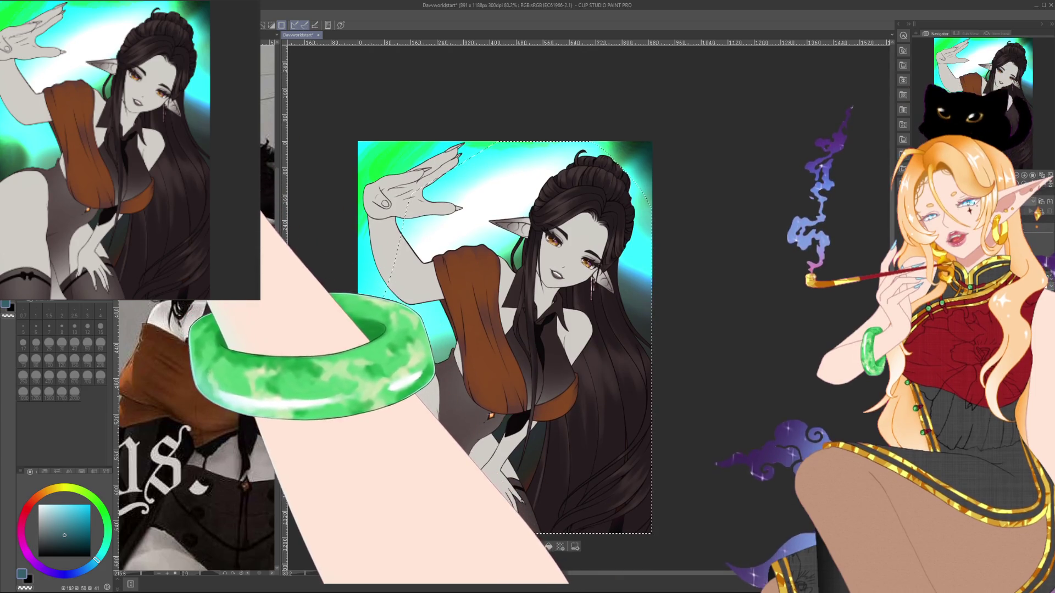
pyautogui.press('m')
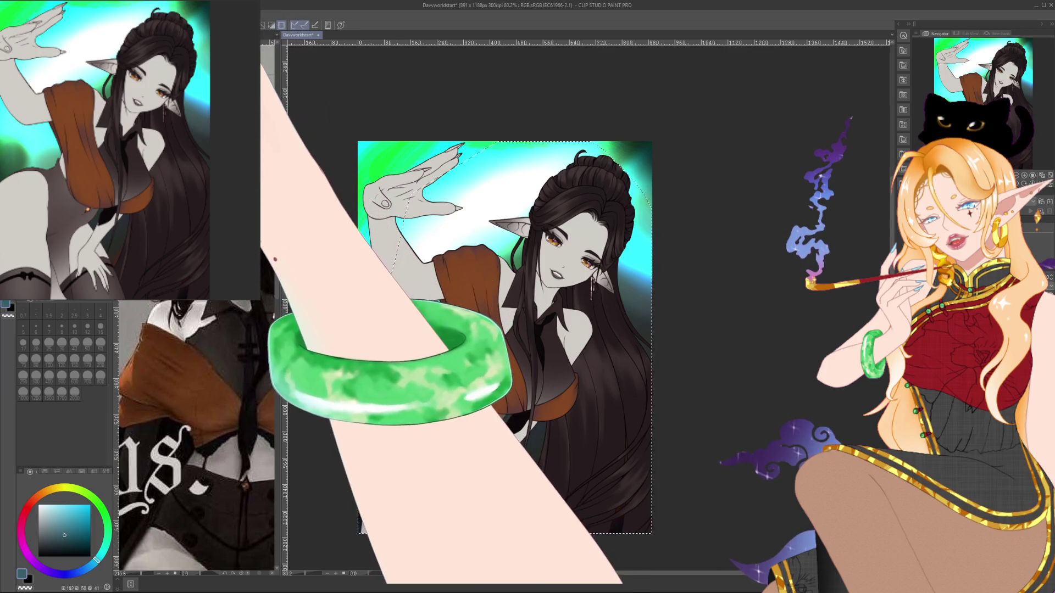
pyautogui.hotkey('ctrl', 'z')
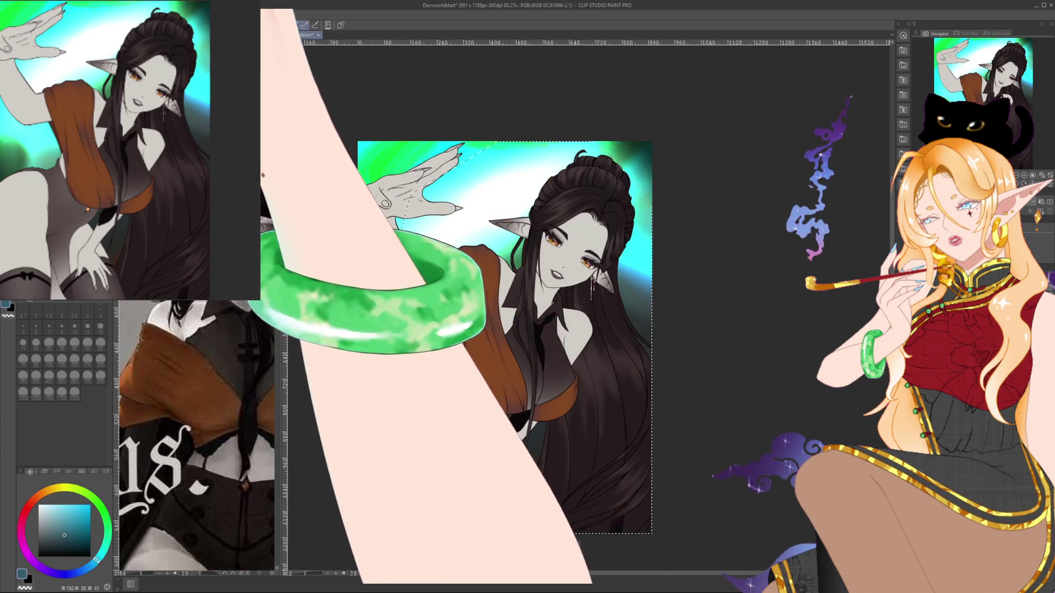
pyautogui.hotkey('ctrl', 'z')
pyautogui.hotkey('ctrl', 'z')
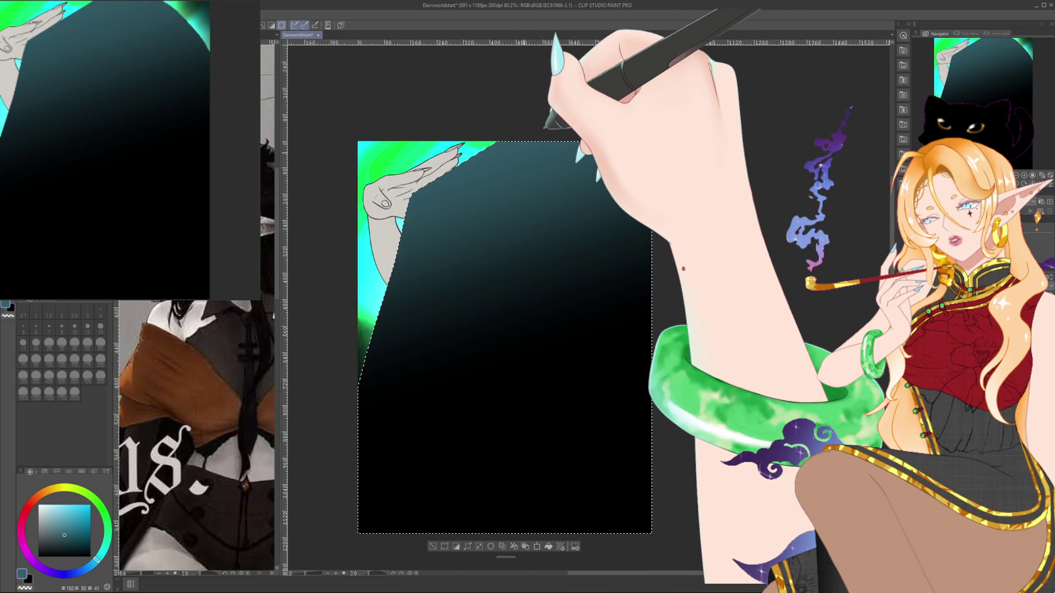
pyautogui.hotkey('ctrl', 'z')
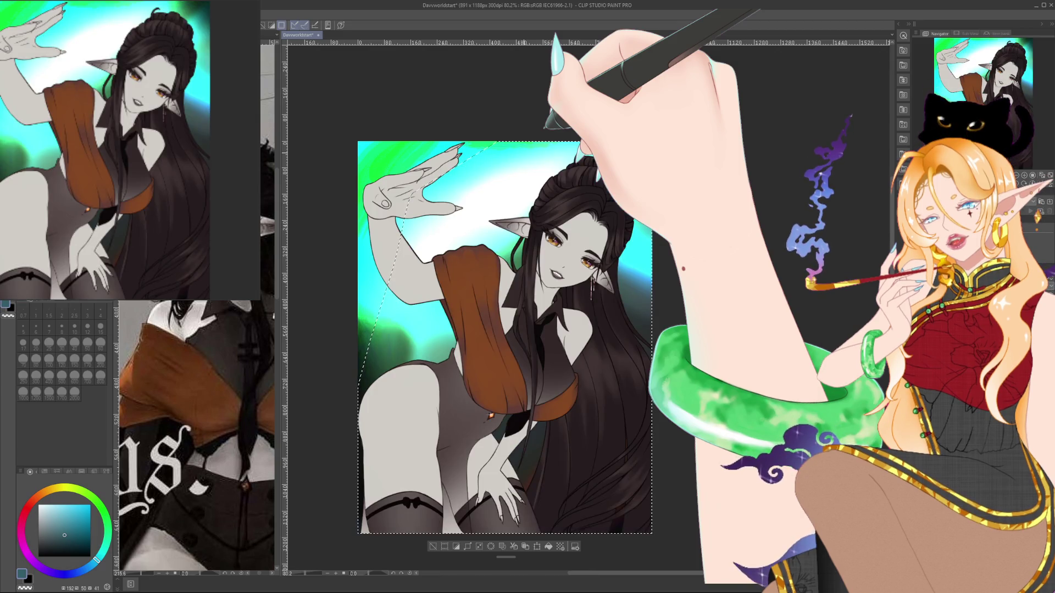
# Pick a greyish teal and spray a size-800 airbrush glow over the hair, face and arm.
pyautogui.click(59, 515)
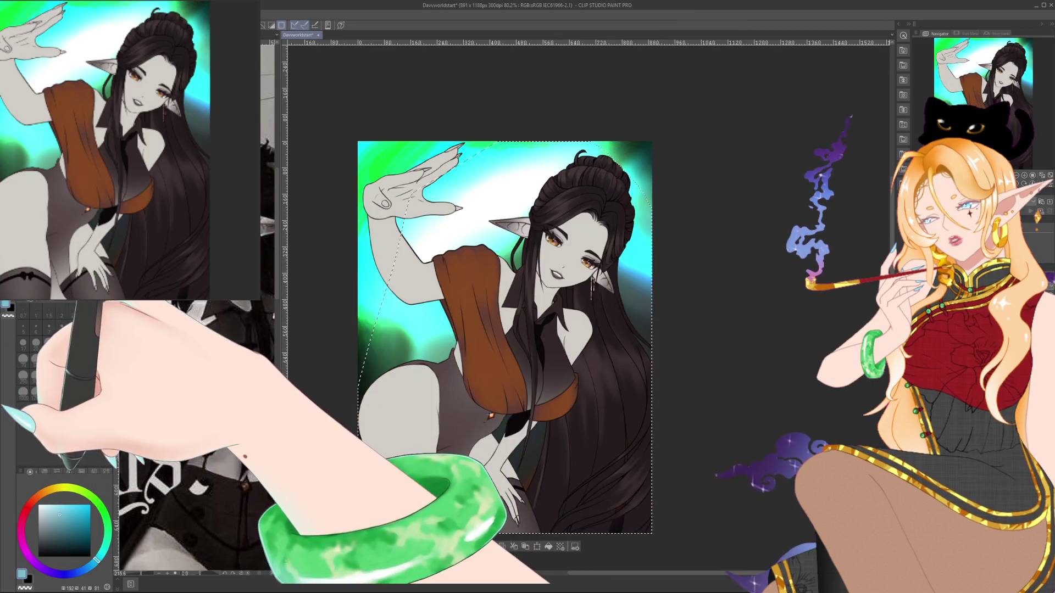
pyautogui.click(108, 547)
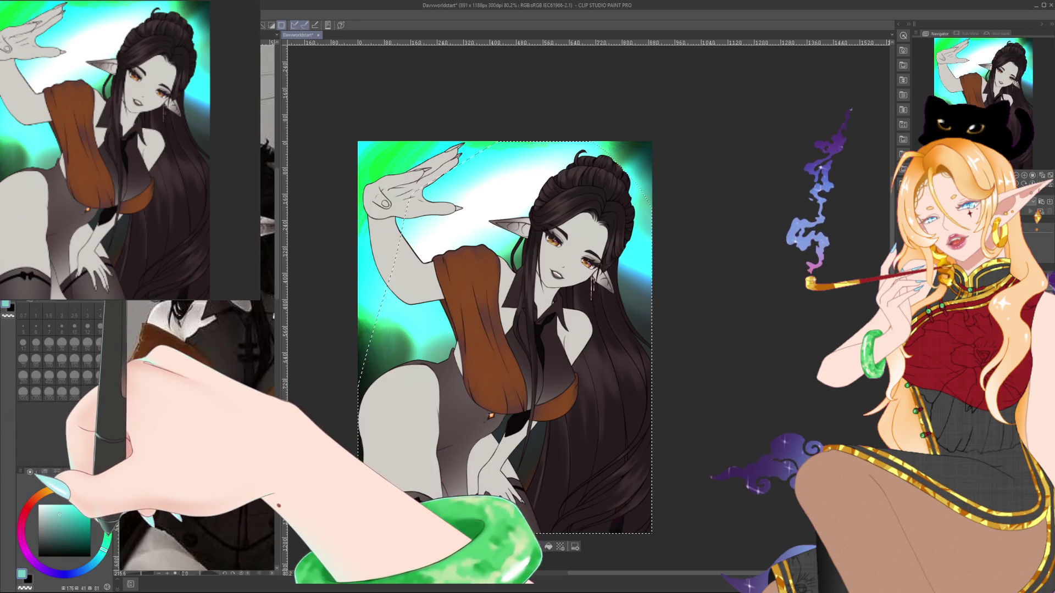
pyautogui.click(51, 517)
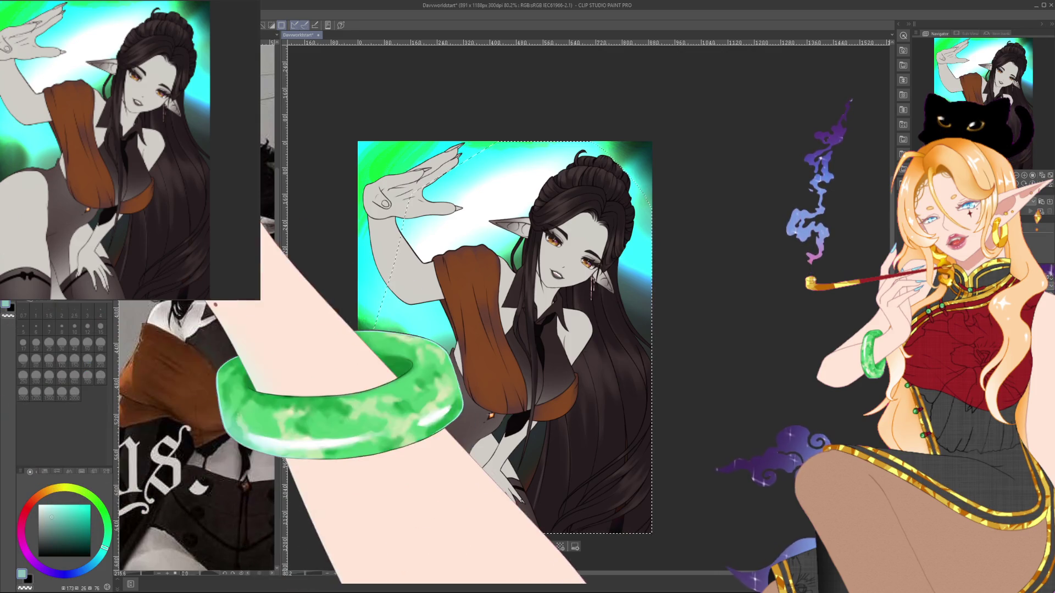
pyautogui.press('b')
pyautogui.moveTo(324, 297)
pyautogui.mouseDown()
pyautogui.moveTo(467, 220)
pyautogui.moveTo(554, 129)
pyautogui.mouseUp()
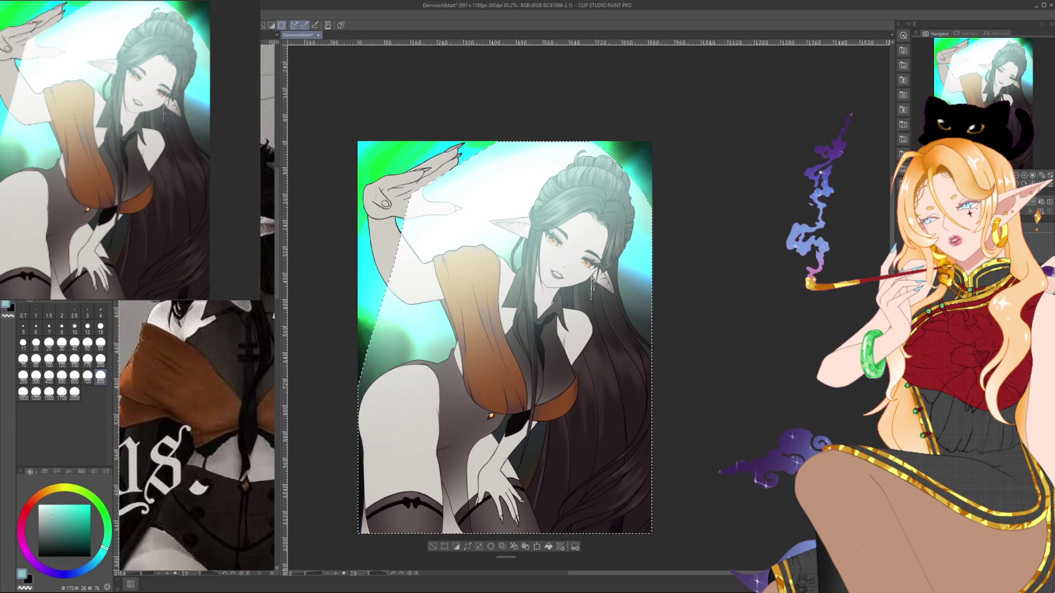
# Compare the teal glow with and without it, keep it, and clear the selection.
pyautogui.hotkey('ctrl', 'z')
pyautogui.hotkey('ctrl', 'y')
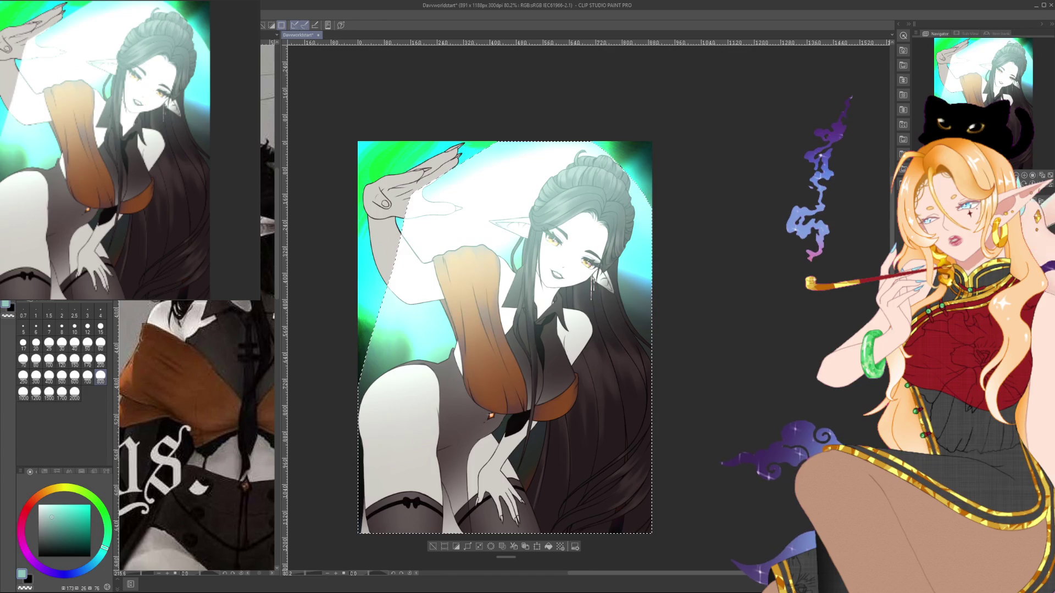
pyautogui.hotkey('ctrl', 'z')
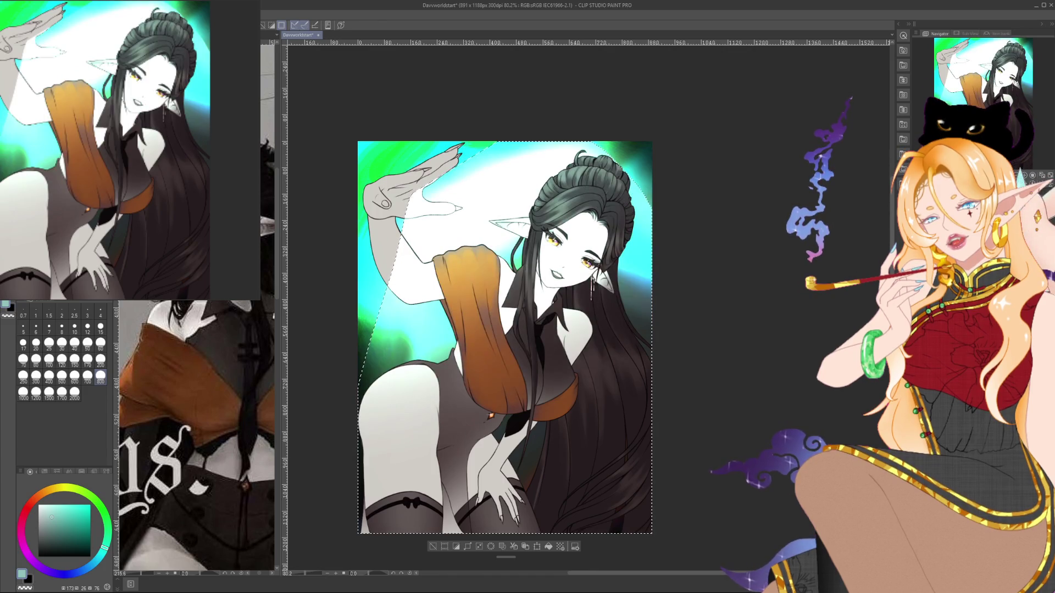
pyautogui.hotkey('ctrl', 'y')
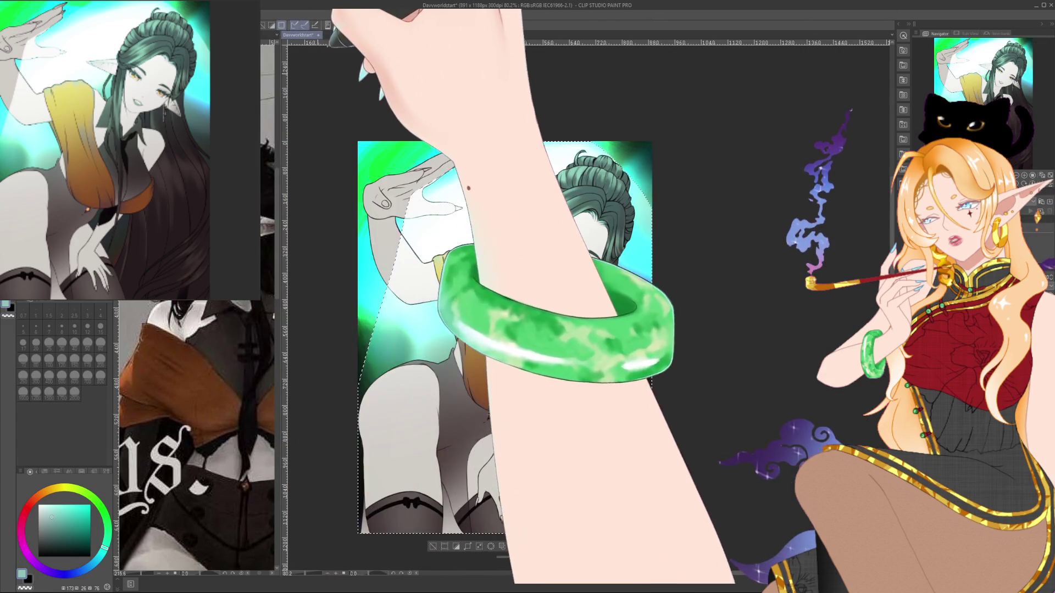
pyautogui.hotkey('ctrl', 'd')
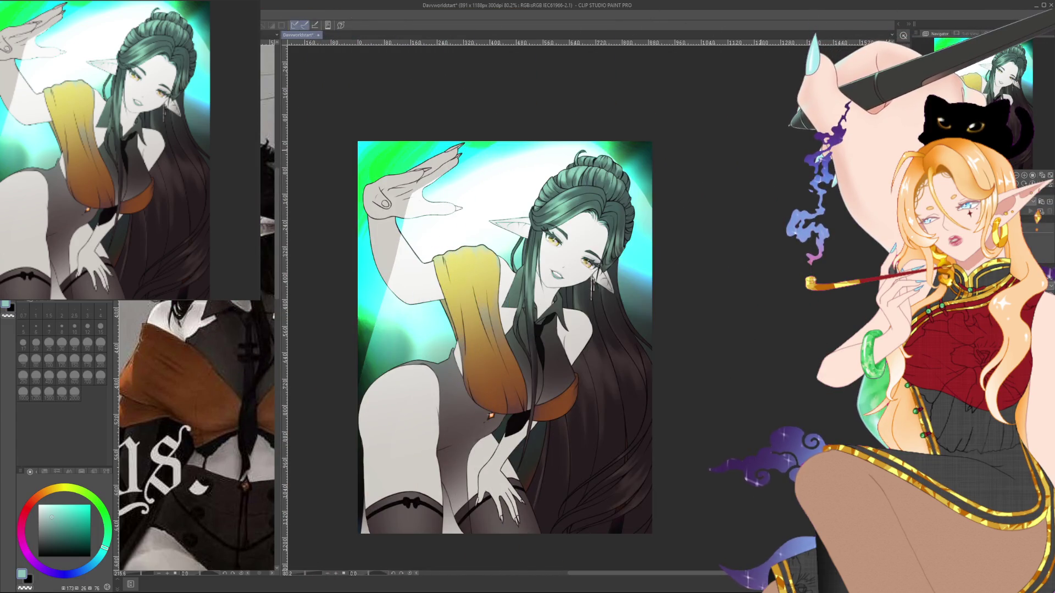
# Try erasing the shawl's orange gradient with a size-800 eraser, then undo to keep it.
pyautogui.press('e')
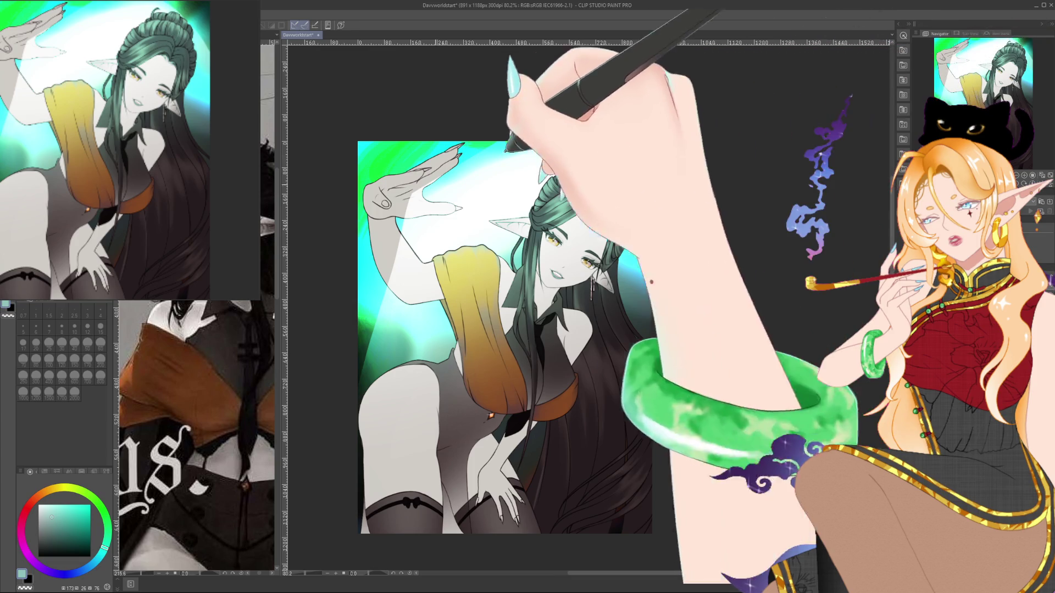
pyautogui.moveTo(485, 319)
pyautogui.mouseDown()
pyautogui.moveTo(484, 341)
pyautogui.moveTo(429, 352)
pyautogui.moveTo(549, 275)
pyautogui.mouseUp()
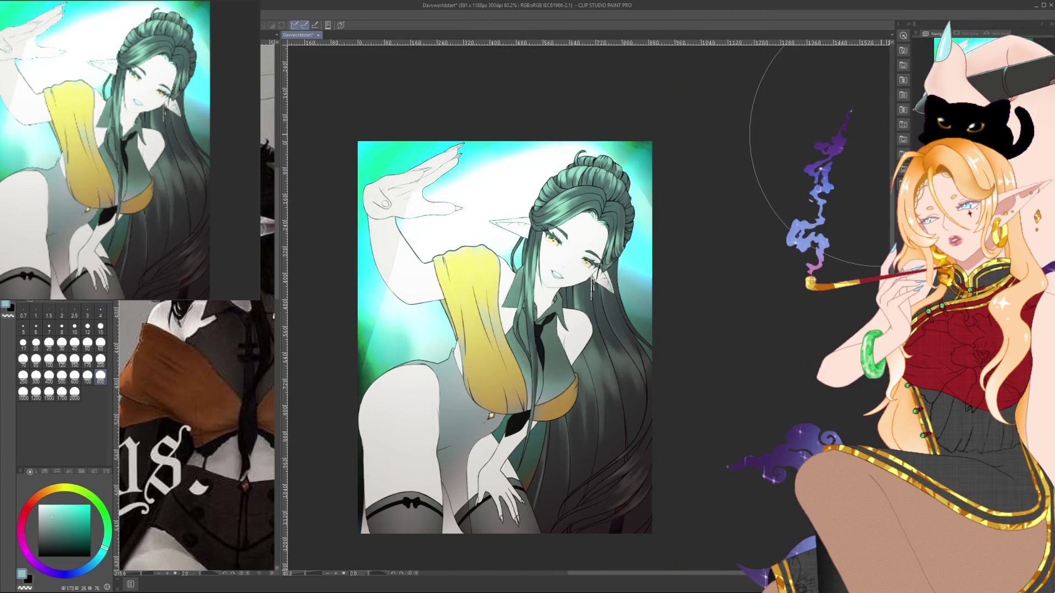
pyautogui.hotkey('ctrl', 'z')
pyautogui.hotkey('ctrl', 'z')
pyautogui.hotkey('ctrl', 'z')
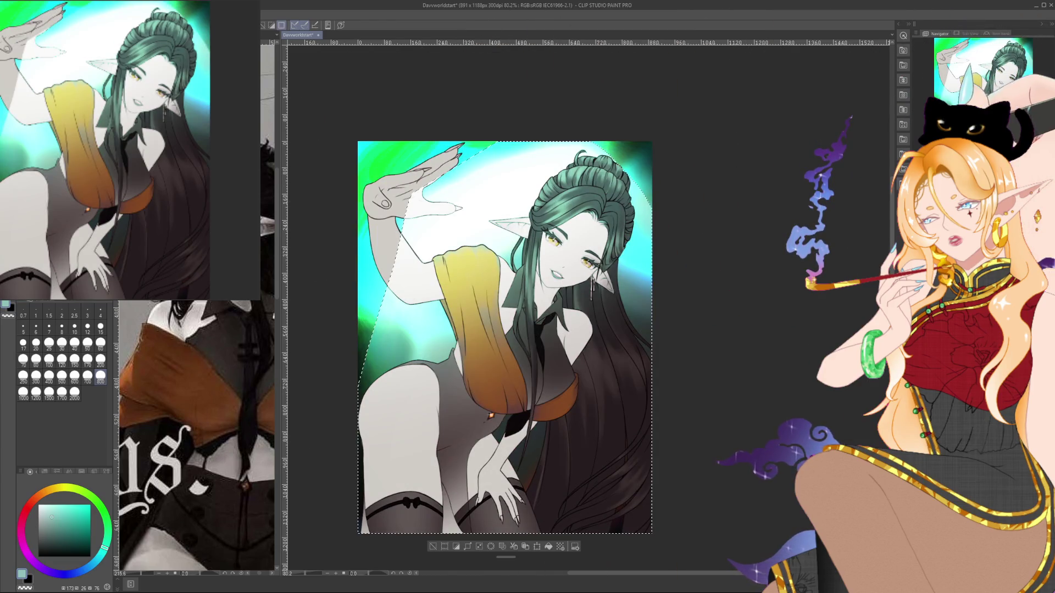
pyautogui.hotkey('ctrl', 'y')
pyautogui.hotkey('ctrl', 'y')
pyautogui.hotkey('ctrl', 'y')
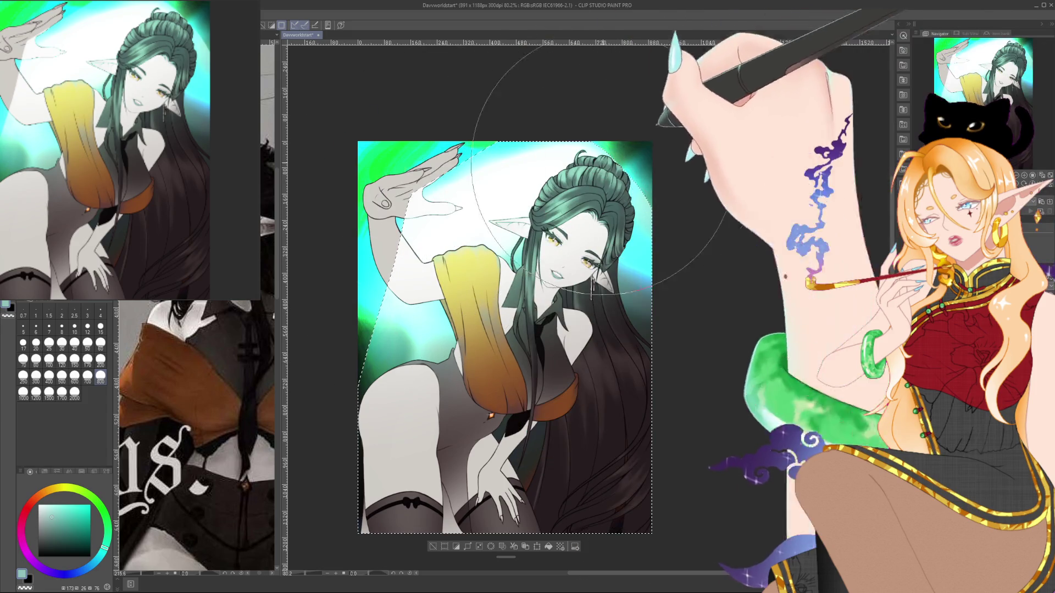
pyautogui.hotkey('ctrl', 'z')
pyautogui.hotkey('ctrl', 'z')
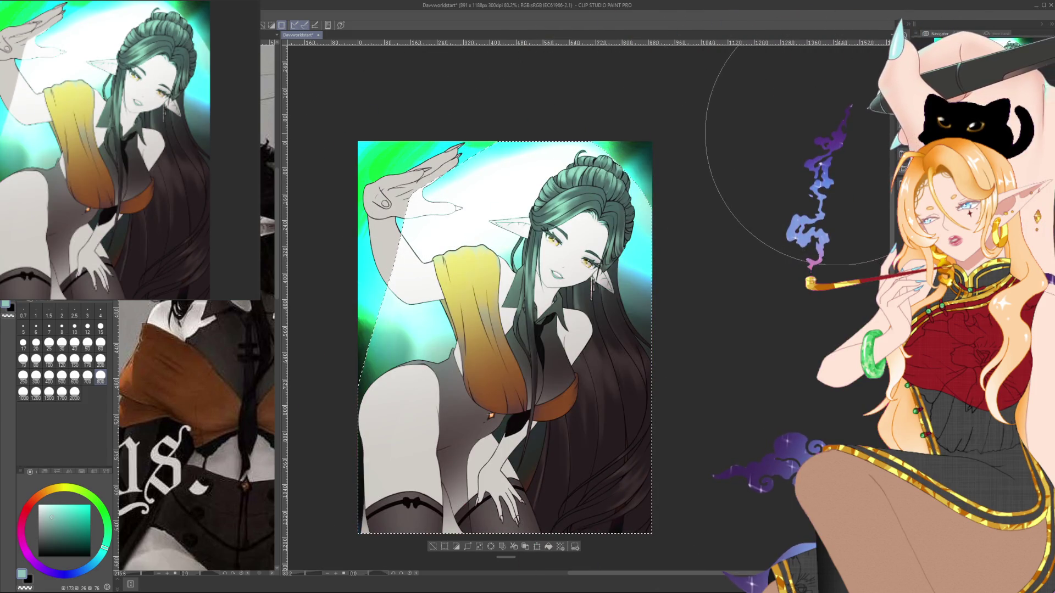
pyautogui.hotkey('ctrl', 'd')
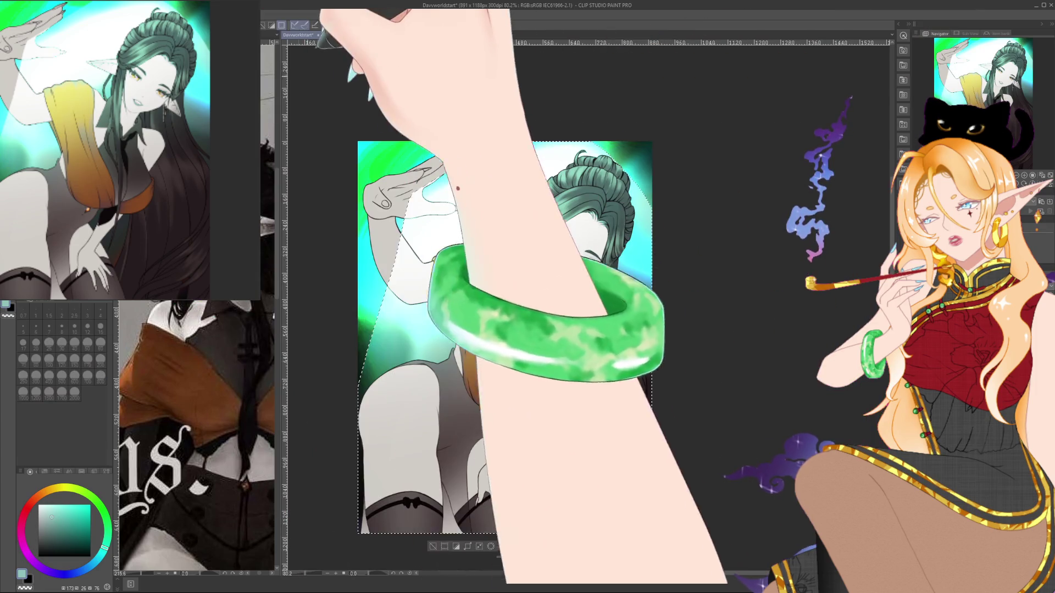
pyautogui.press('b')
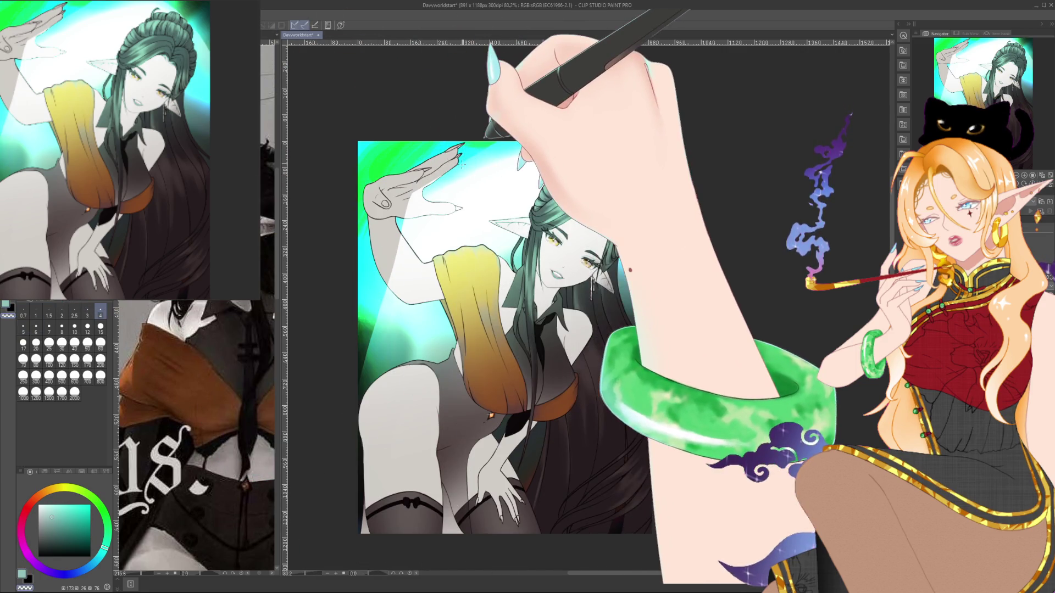
# Repaint most of the long hair dark black-brown with brush sizes 15, 800, 50 and 60, sparing the bun.
pyautogui.click(101, 328)
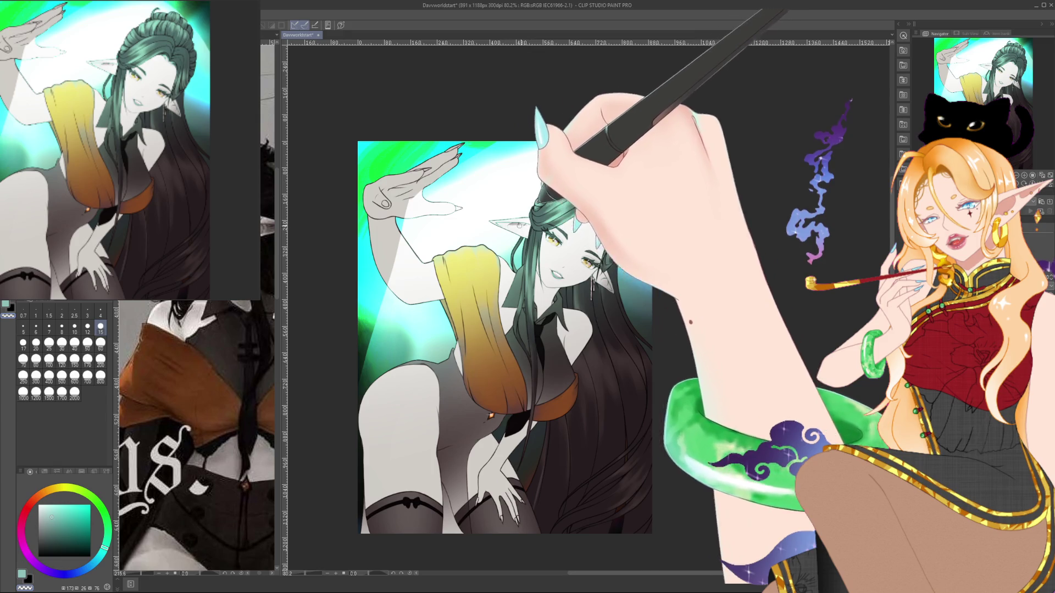
pyautogui.click(101, 381)
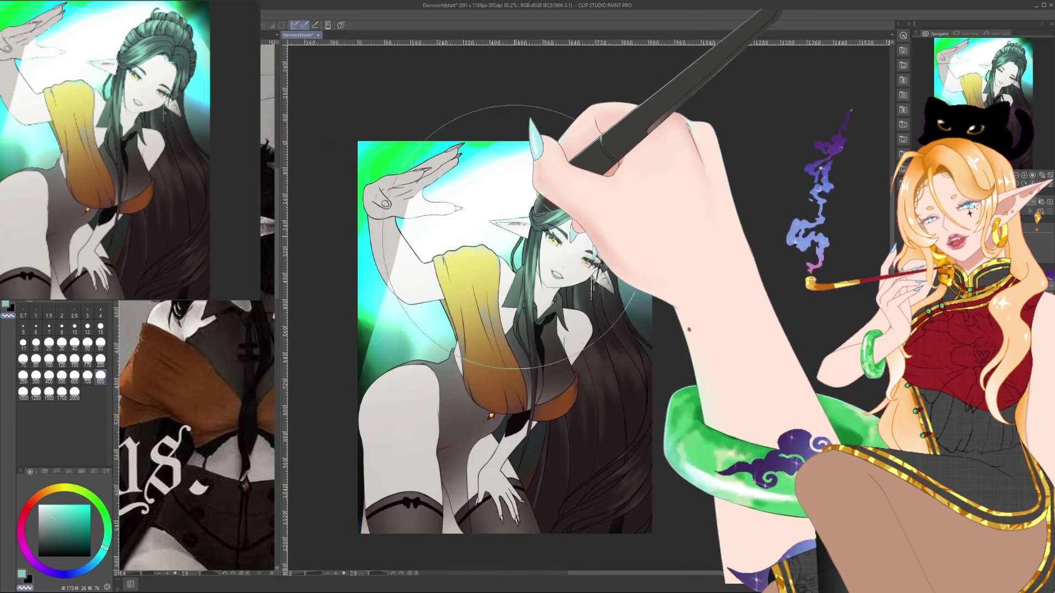
pyautogui.click(100, 328)
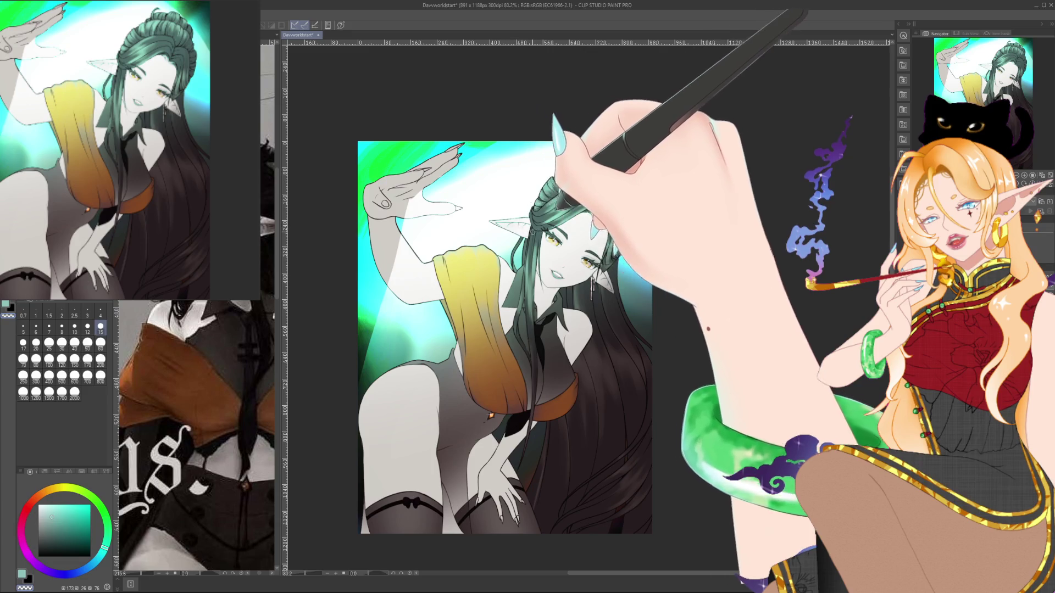
pyautogui.click(88, 344)
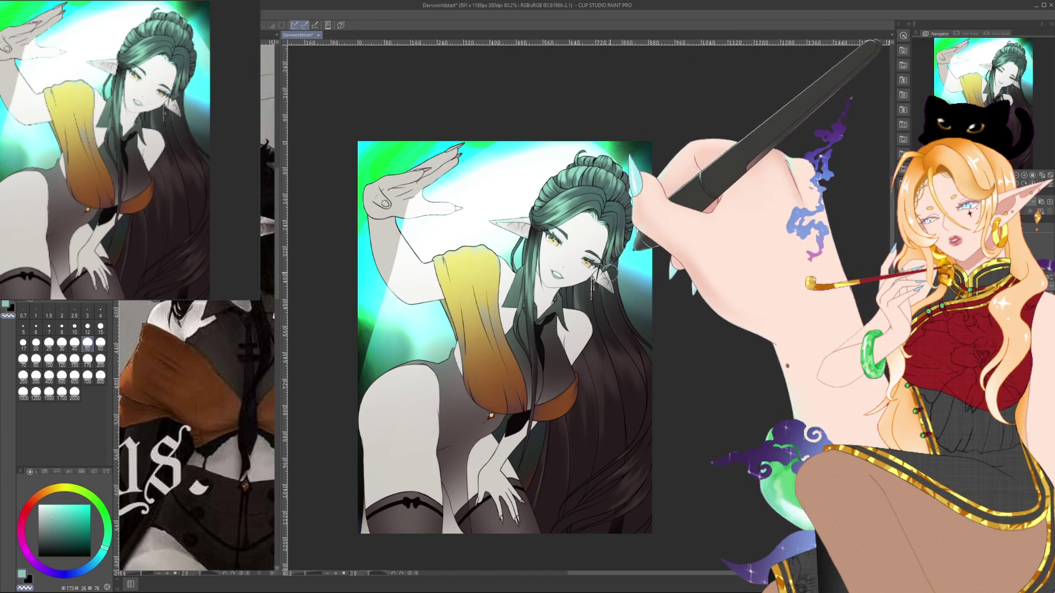
pyautogui.click(101, 328)
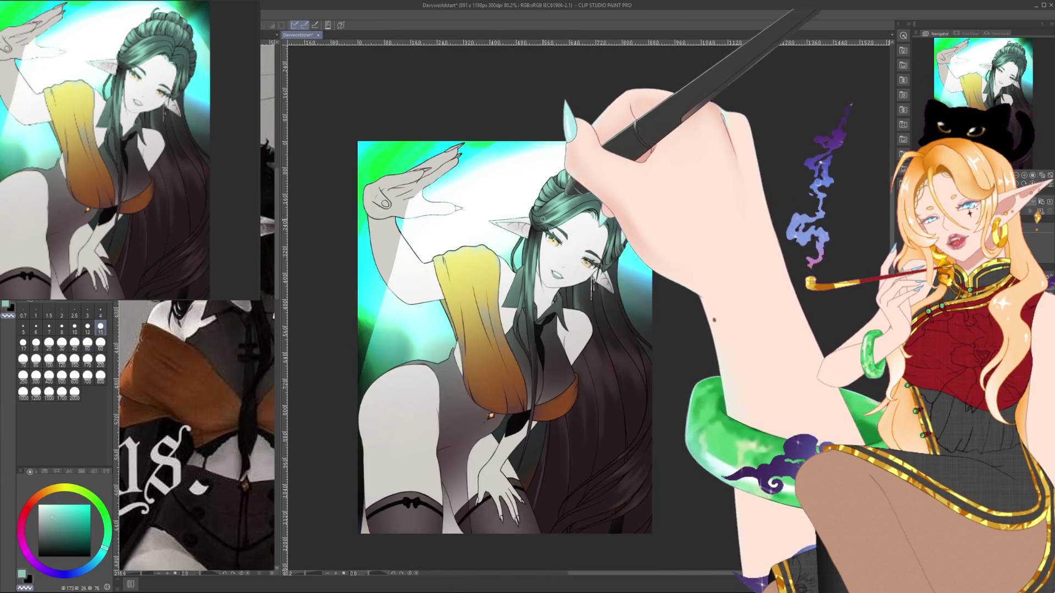
pyautogui.click(100, 344)
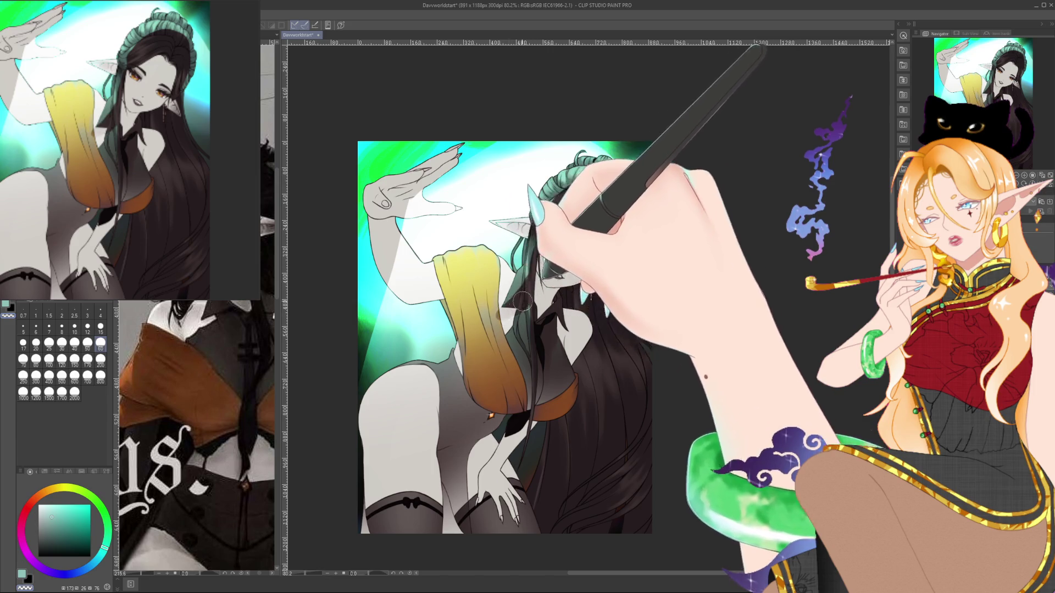
# Paint over the teal bun in dark brown-black using brush sizes 15, 170, 4 and 60.
pyautogui.moveTo(493, 278)
pyautogui.mouseDown()
pyautogui.moveTo(461, 275)
pyautogui.moveTo(484, 278)
pyautogui.moveTo(456, 308)
pyautogui.moveTo(468, 327)
pyautogui.moveTo(461, 264)
pyautogui.moveTo(472, 308)
pyautogui.moveTo(481, 274)
pyautogui.moveTo(489, 308)
pyautogui.moveTo(521, 318)
pyautogui.moveTo(476, 345)
pyautogui.mouseUp()
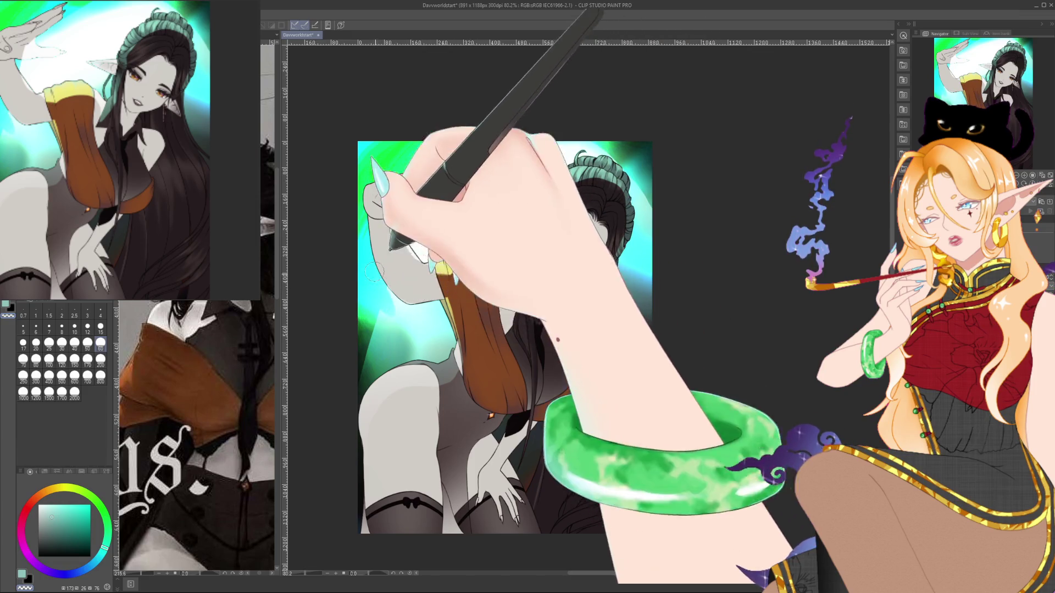
pyautogui.click(100, 327)
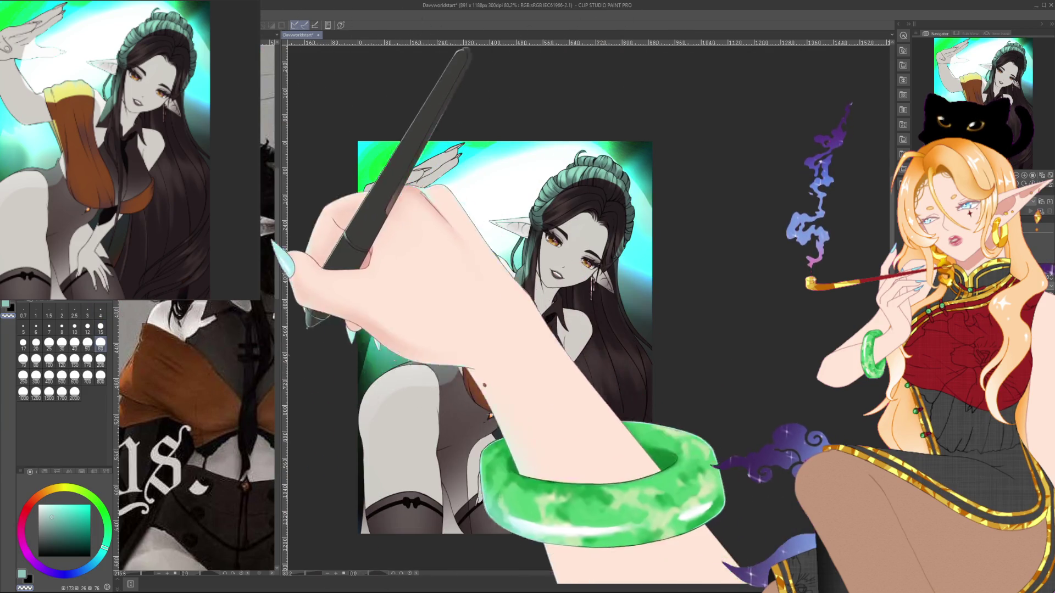
pyautogui.click(88, 360)
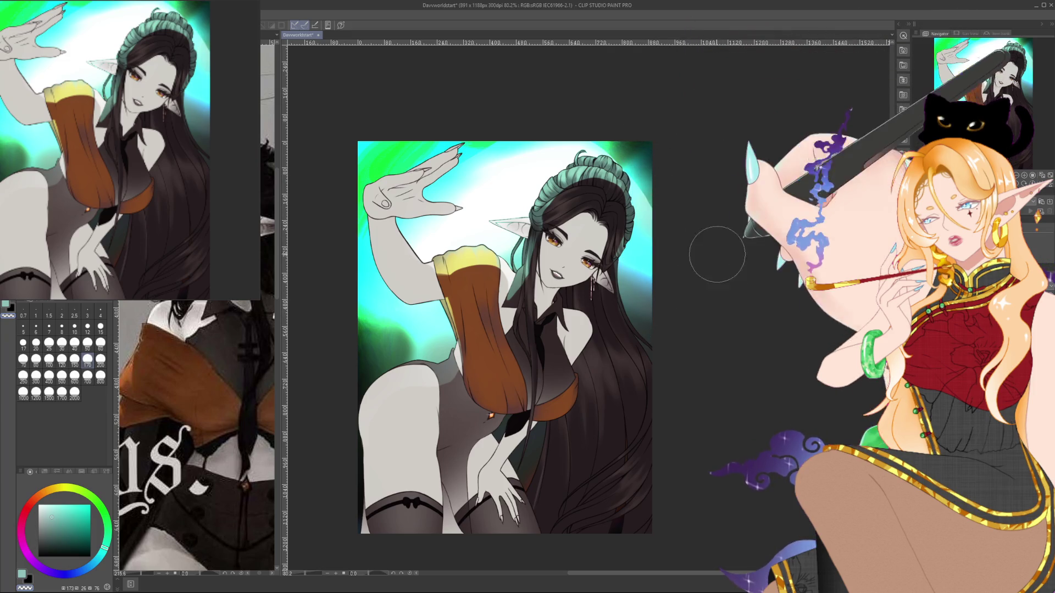
pyautogui.click(100, 312)
pyautogui.click(100, 343)
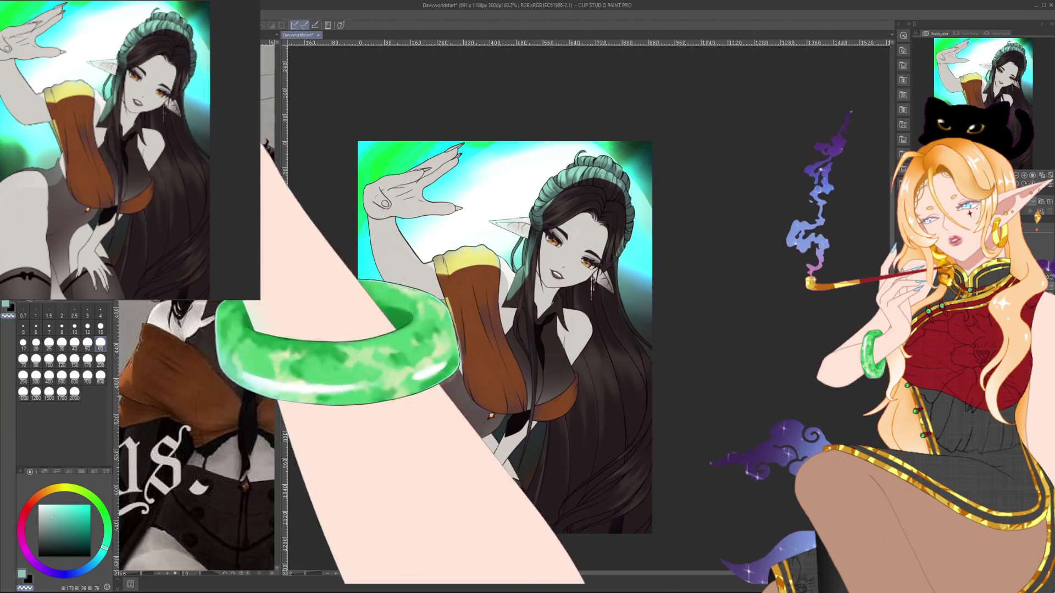
pyautogui.click(100, 327)
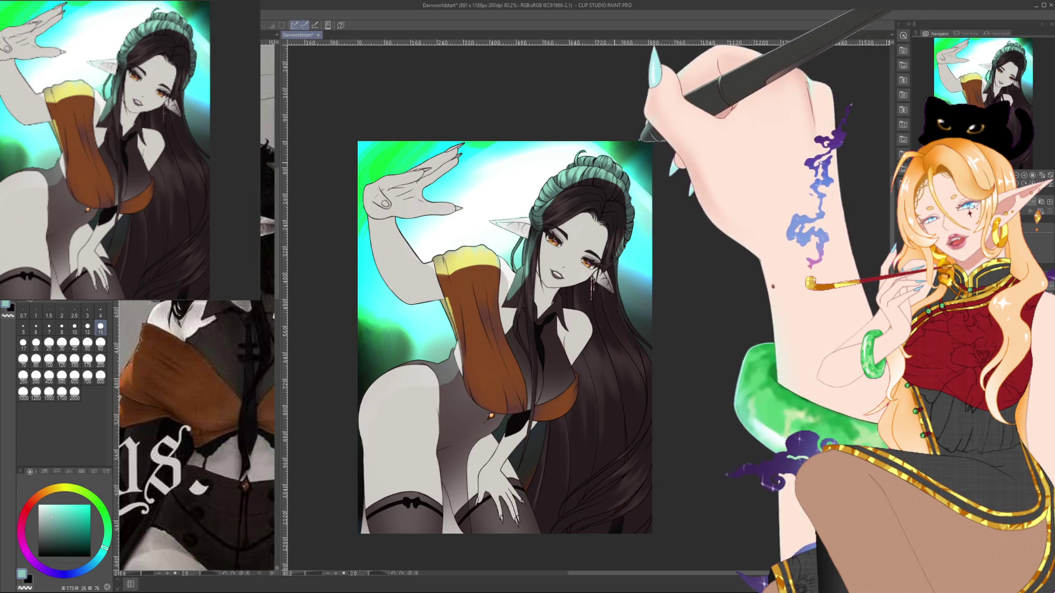
pyautogui.click(88, 360)
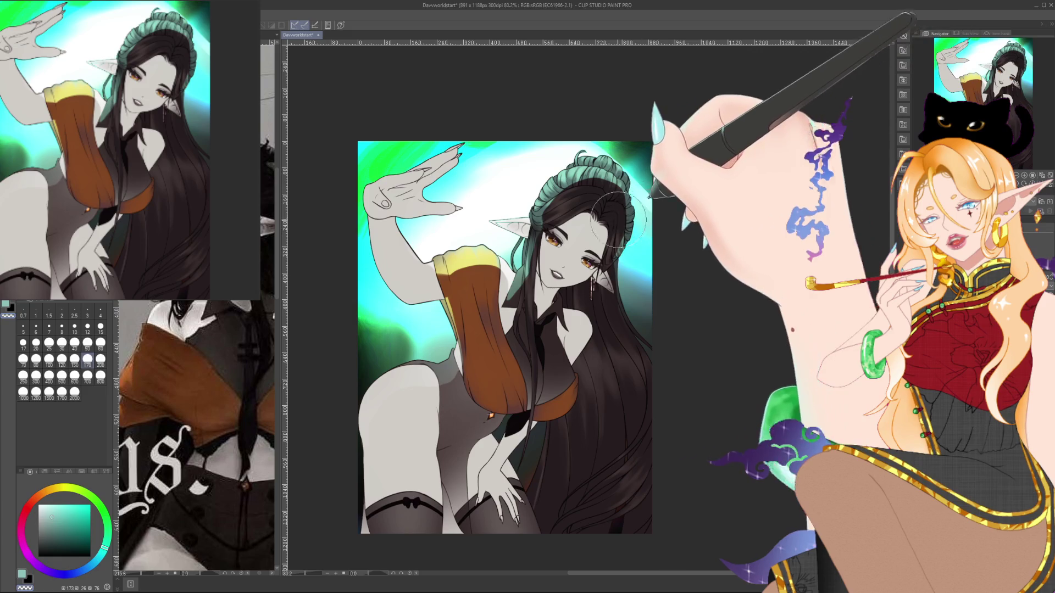
pyautogui.click(100, 343)
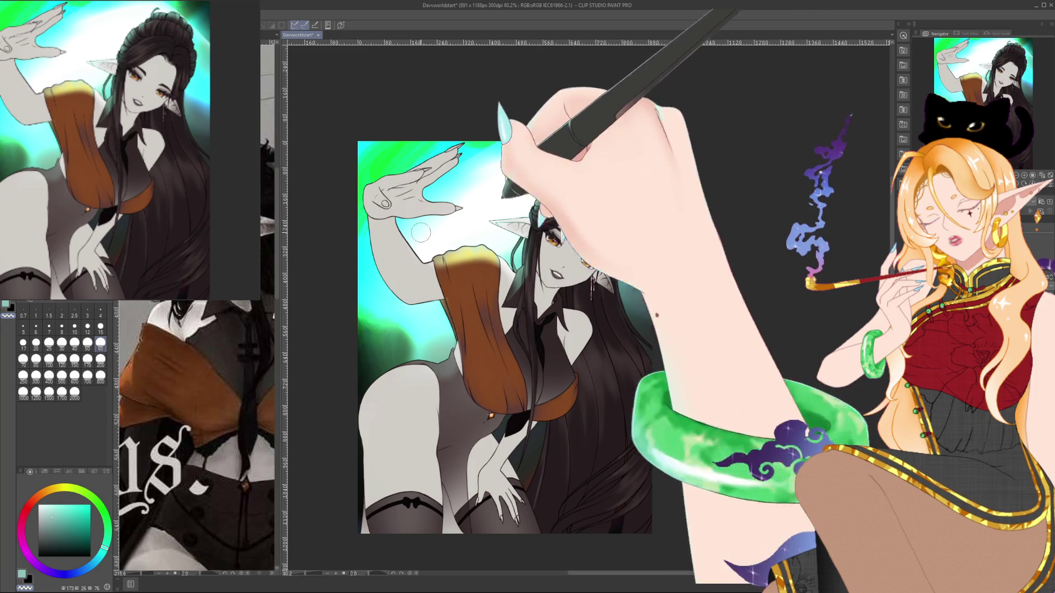
pyautogui.click(101, 328)
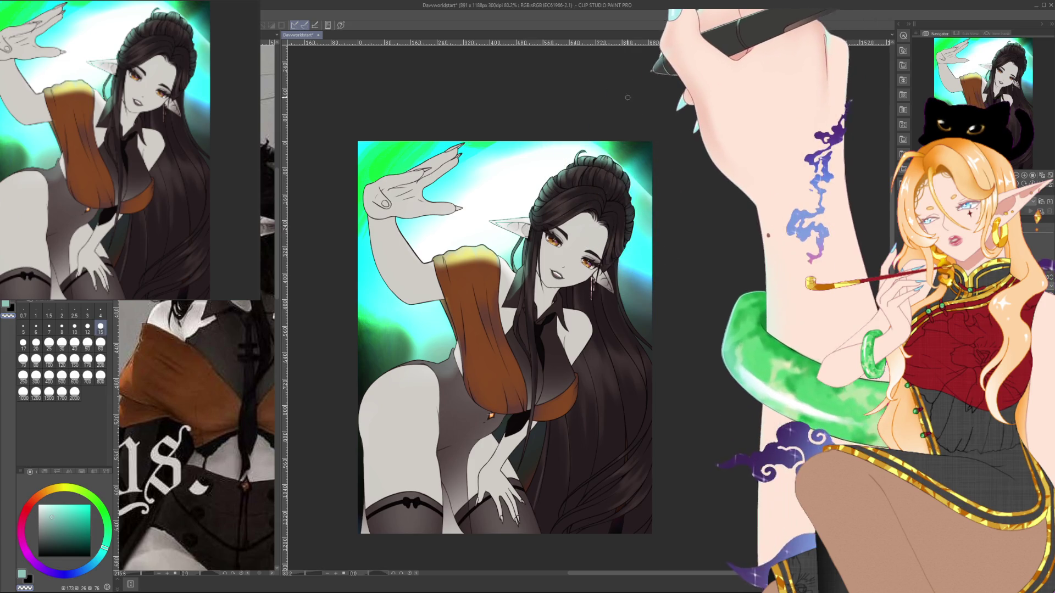
pyautogui.scroll(5, 569, 168)
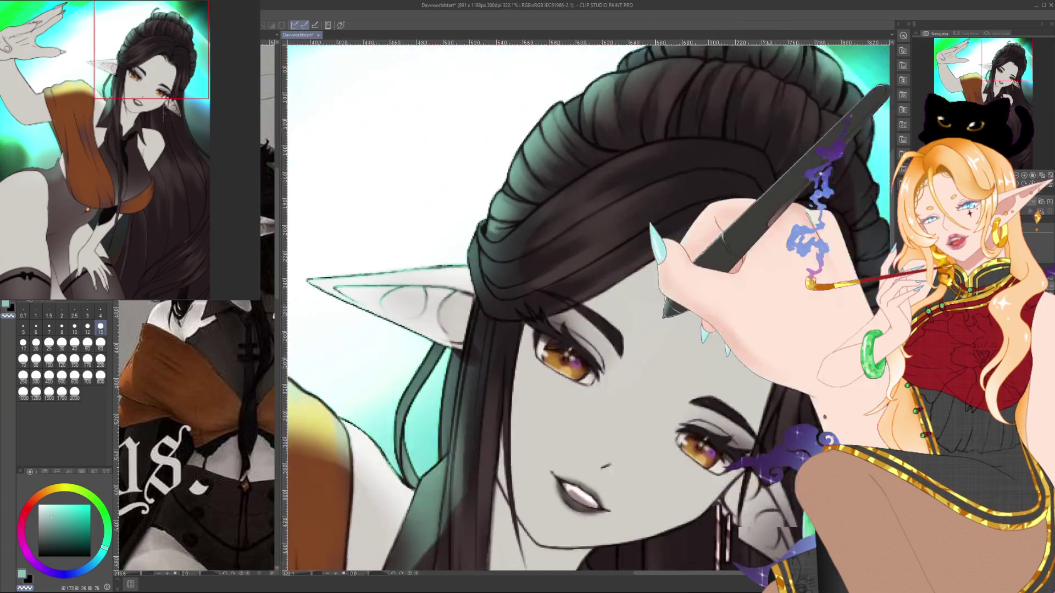
# Pick a light teal and brush highlight strands along the dark hair locks and ear beside the face.
pyautogui.moveTo(523, 227); pyautogui.dragTo(588, 308)
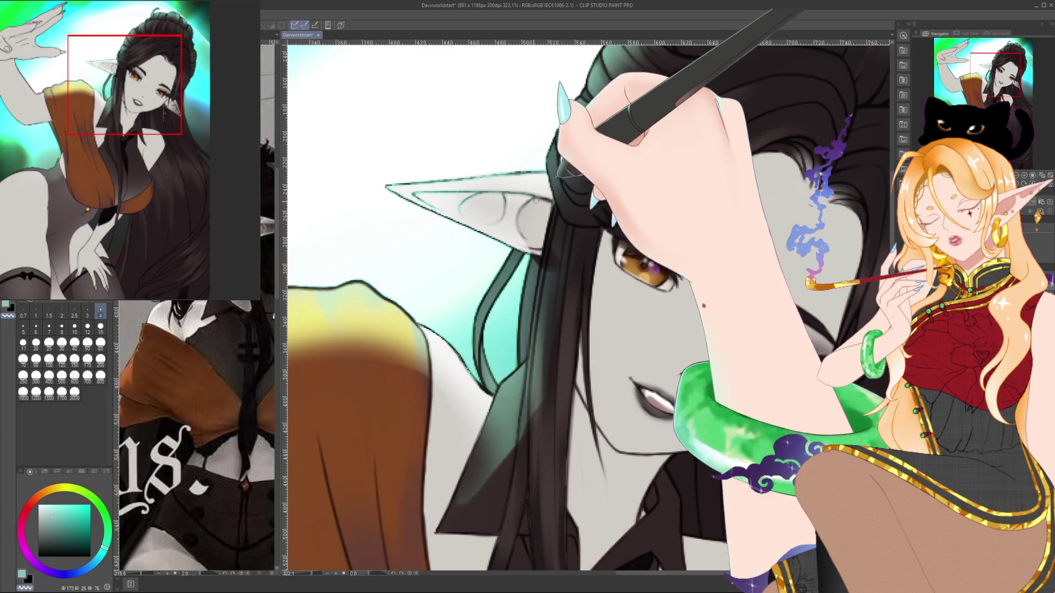
pyautogui.moveTo(366, 570); pyautogui.dragTo(475, 364)
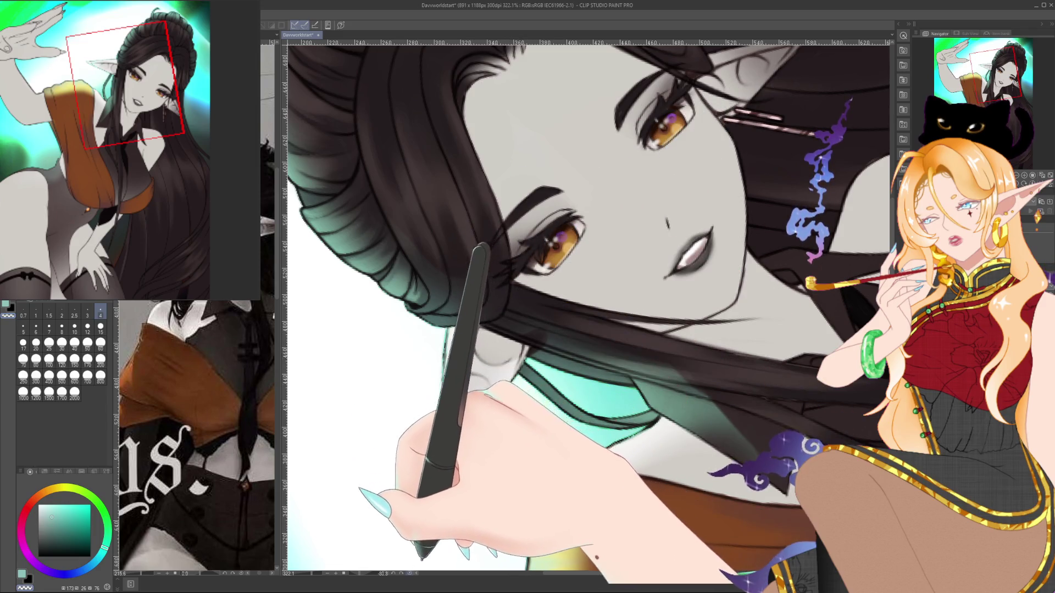
pyautogui.hotkey('ctrl', '@')
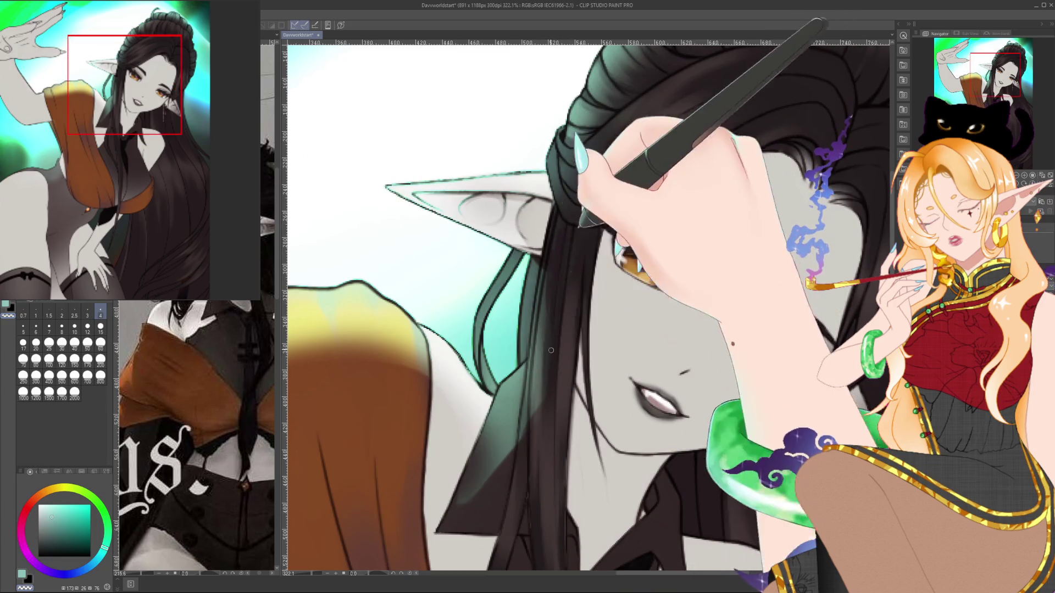
pyautogui.moveTo(559, 176); pyautogui.dragTo(533, 139)
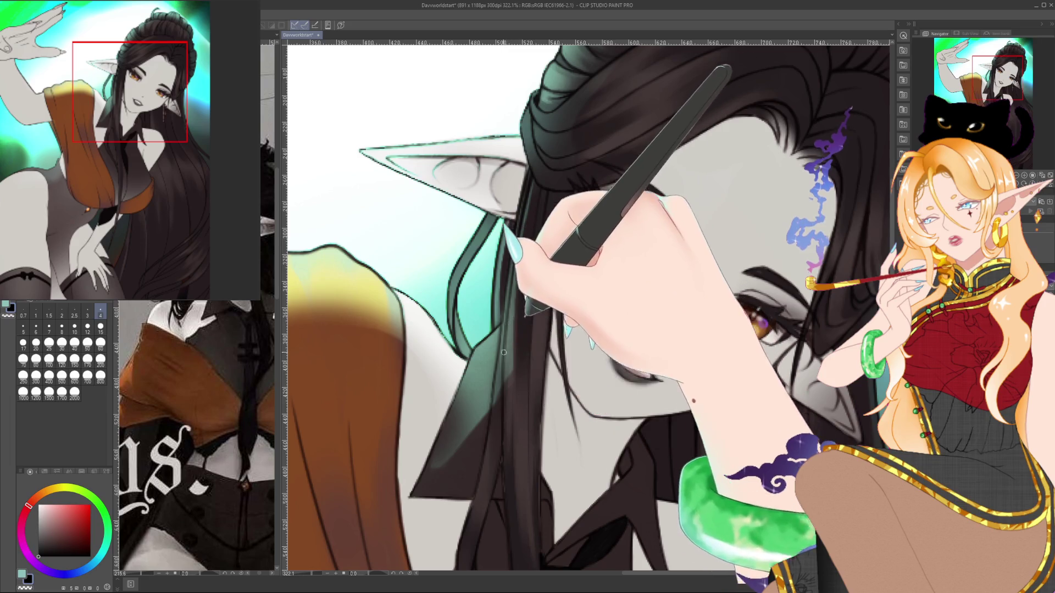
pyautogui.keyDown('alt'); pyautogui.click(504, 347); pyautogui.keyUp('alt')
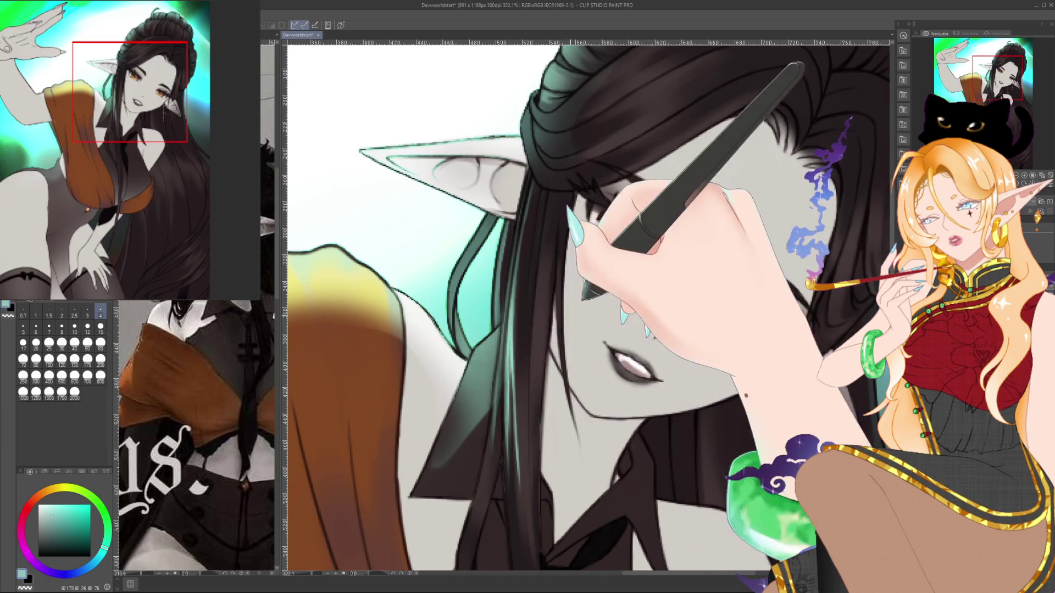
pyautogui.moveTo(506, 346); pyautogui.dragTo(533, 268)
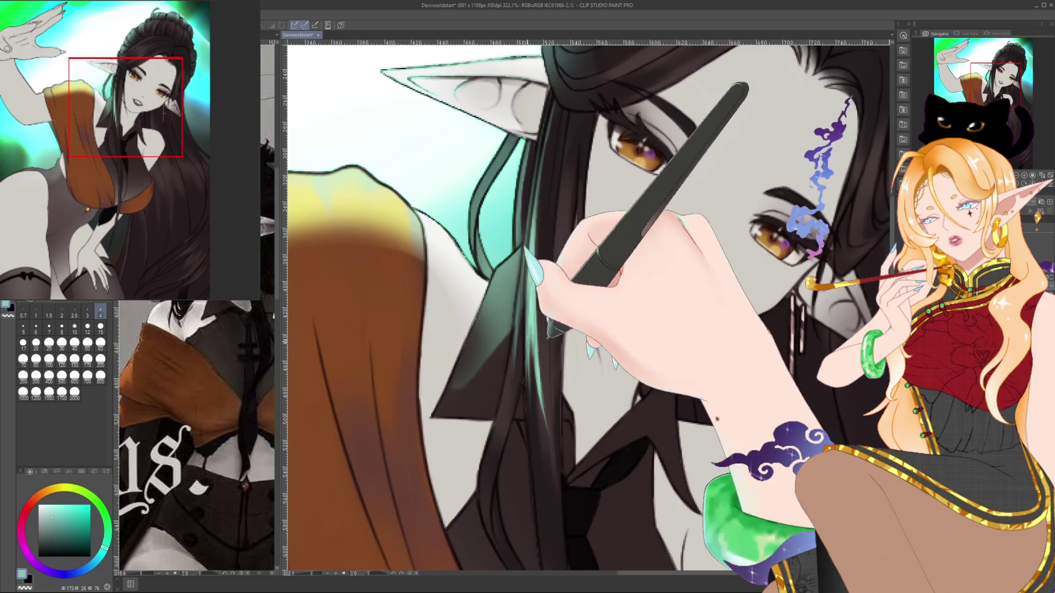
# Sample the near-black and teal hair colours and paint teal rim light on the shoulder strands and bun top.
pyautogui.keyDown('alt'); pyautogui.click(506, 396); pyautogui.keyUp('alt')
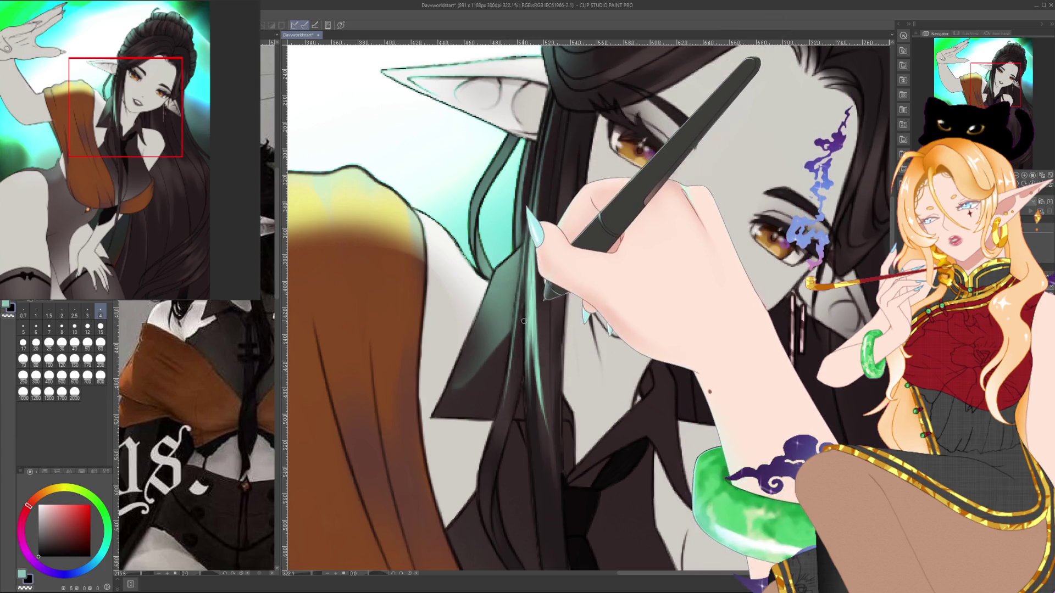
pyautogui.keyDown('alt'); pyautogui.click(528, 222); pyautogui.keyUp('alt')
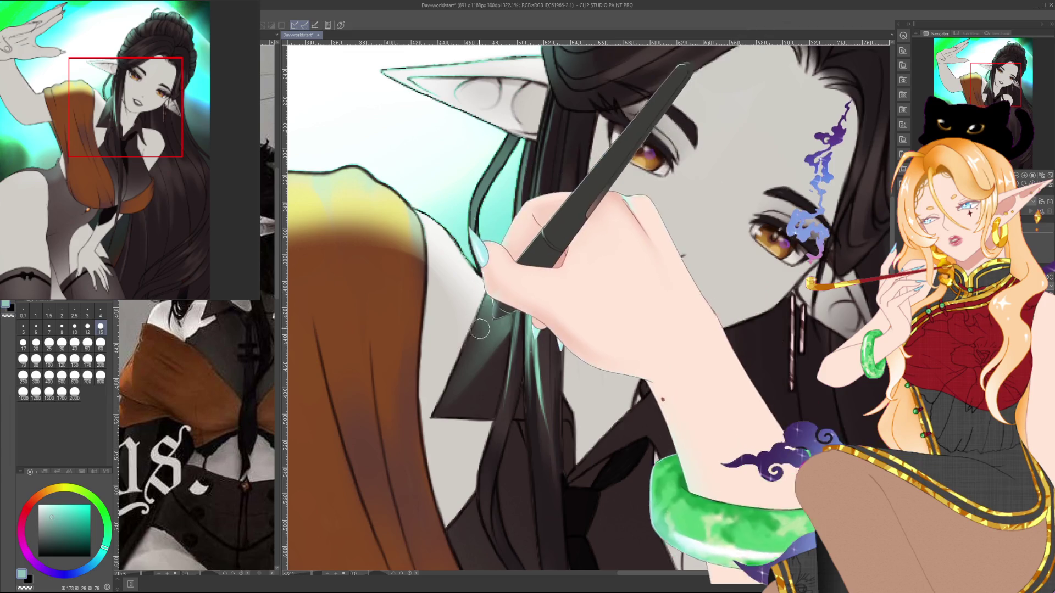
pyautogui.moveTo(398, 499)
pyautogui.mouseDown()
pyautogui.moveTo(593, 555)
pyautogui.moveTo(644, 547)
pyautogui.moveTo(538, 535)
pyautogui.mouseUp()
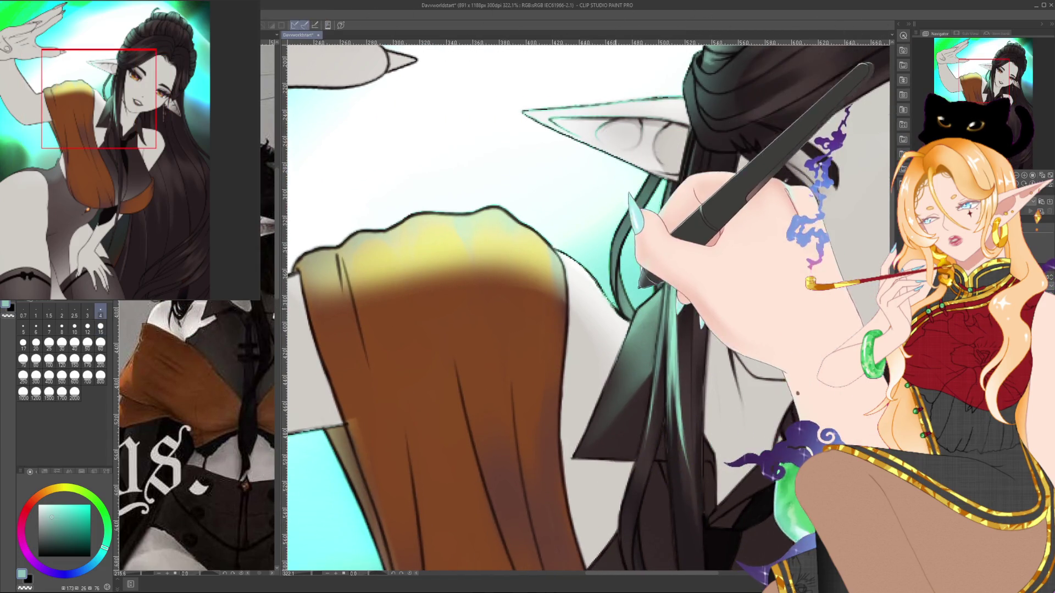
pyautogui.moveTo(594, 116); pyautogui.dragTo(496, 260)
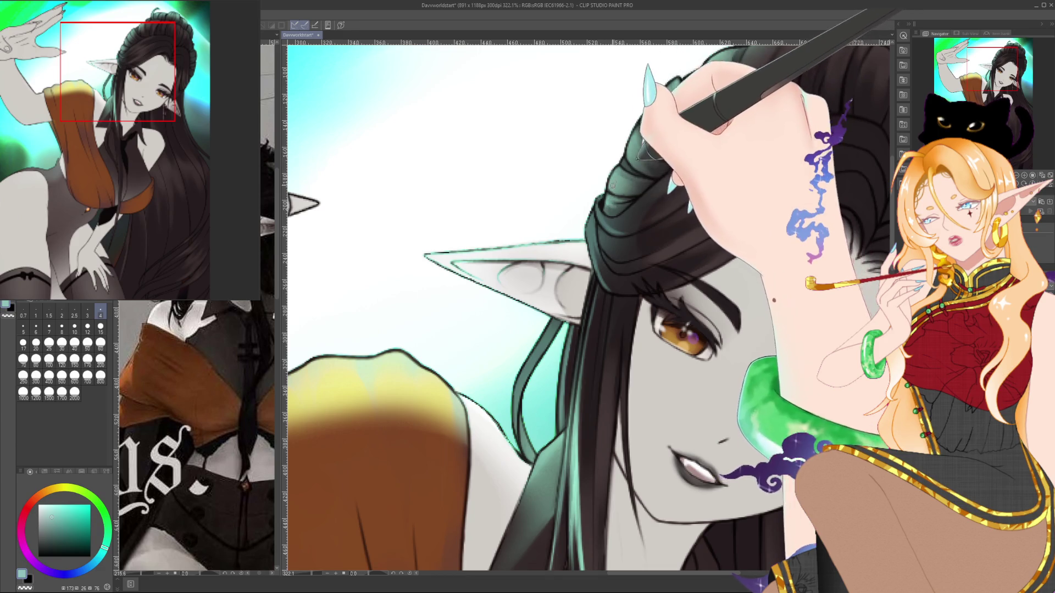
pyautogui.moveTo(692, 130); pyautogui.dragTo(627, 204)
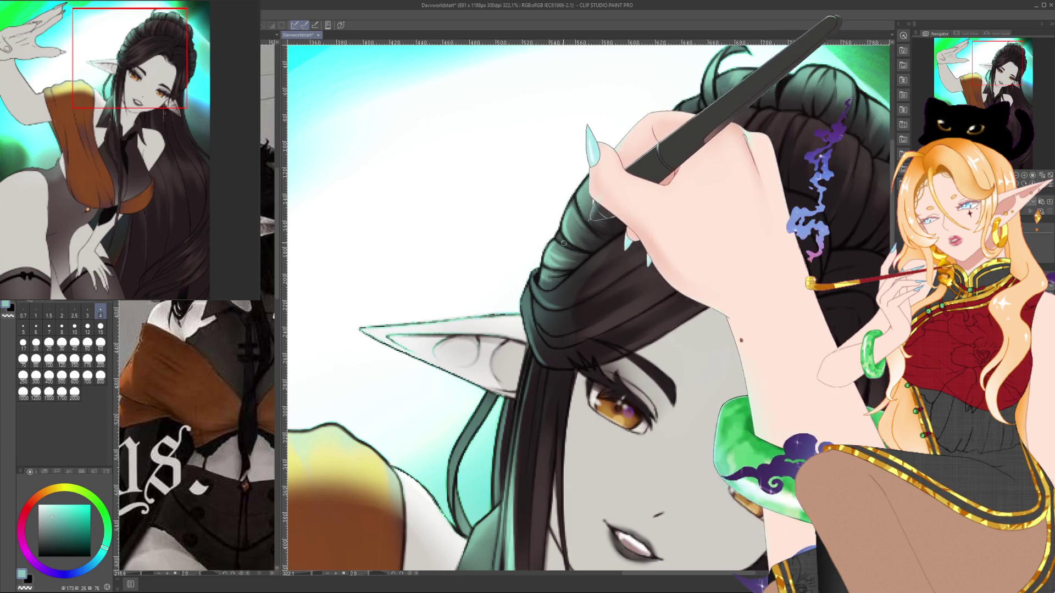
pyautogui.moveTo(569, 203); pyautogui.dragTo(449, 236)
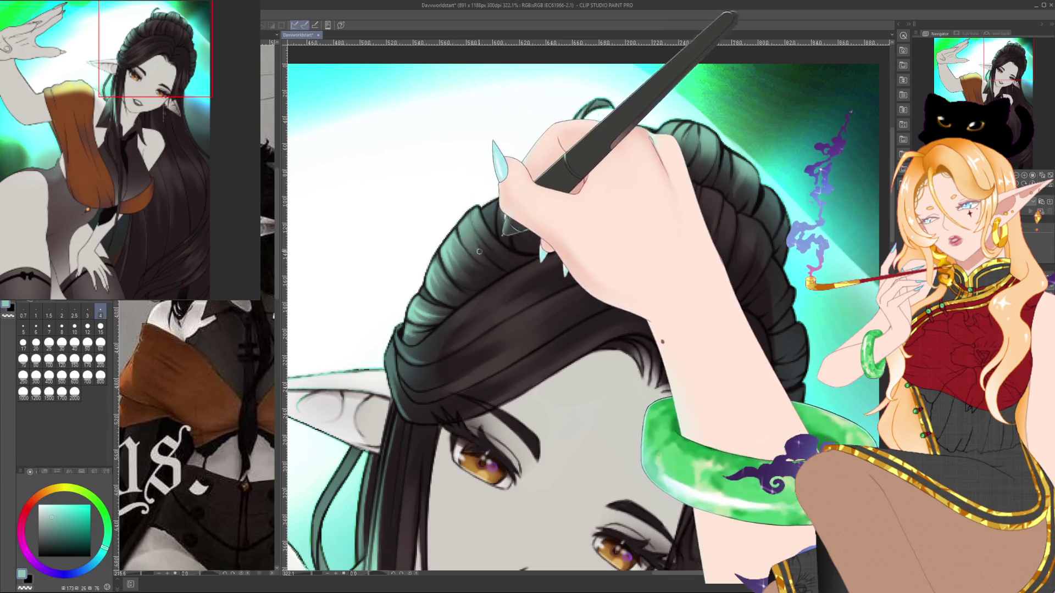
pyautogui.moveTo(486, 225); pyautogui.dragTo(465, 219)
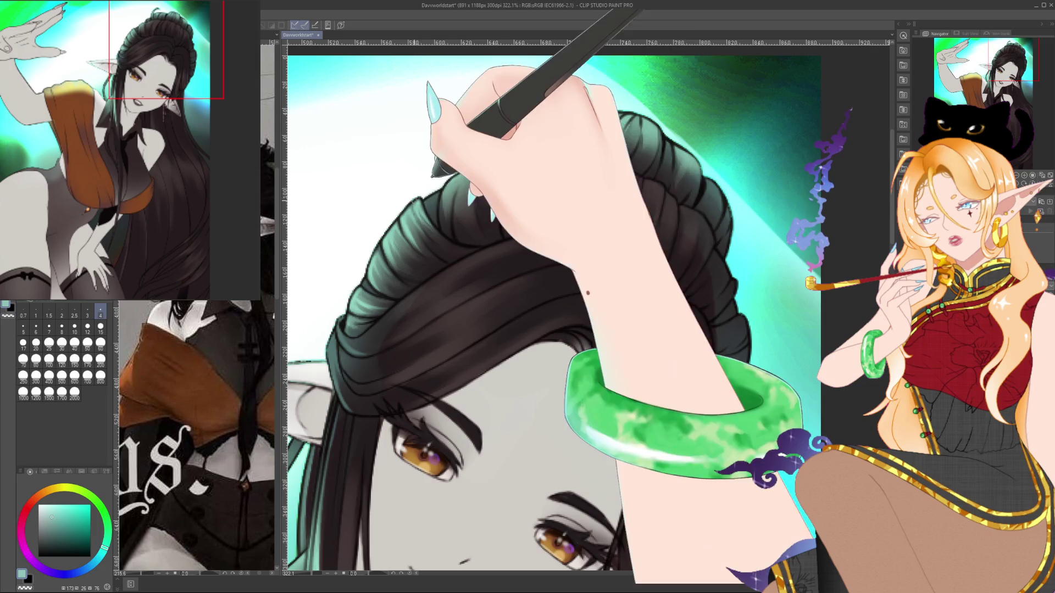
pyautogui.scroll(-5, 489, 225)
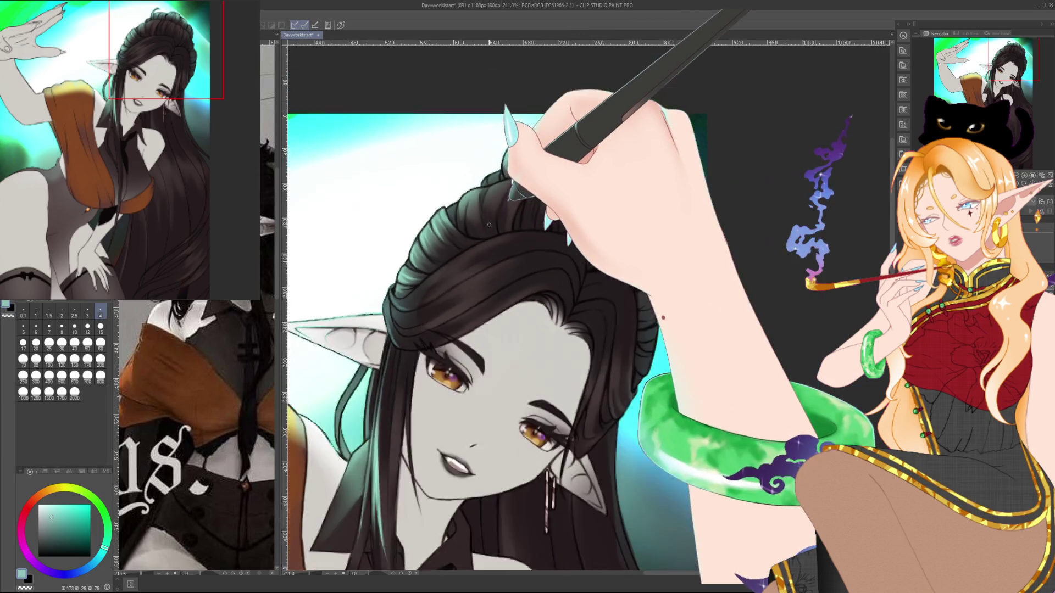
# Touch up the hair strands with brush sizes 4 and 15, swapping to the black secondary colour.
pyautogui.scroll(4, 520, 205)
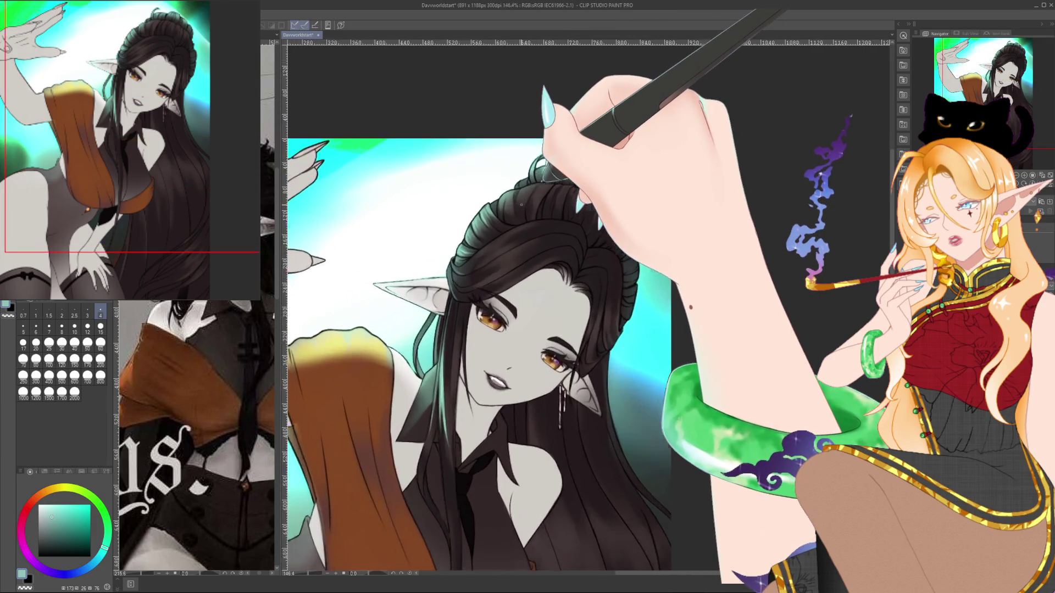
pyautogui.press(']')
pyautogui.press(']')
pyautogui.press(']')
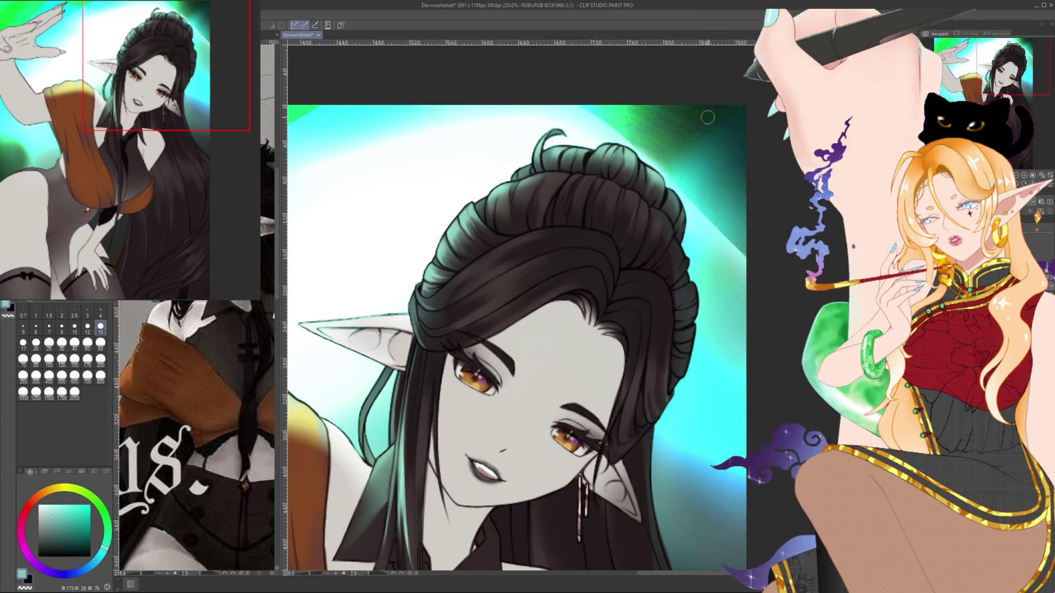
pyautogui.click(100, 313)
pyautogui.press('x')
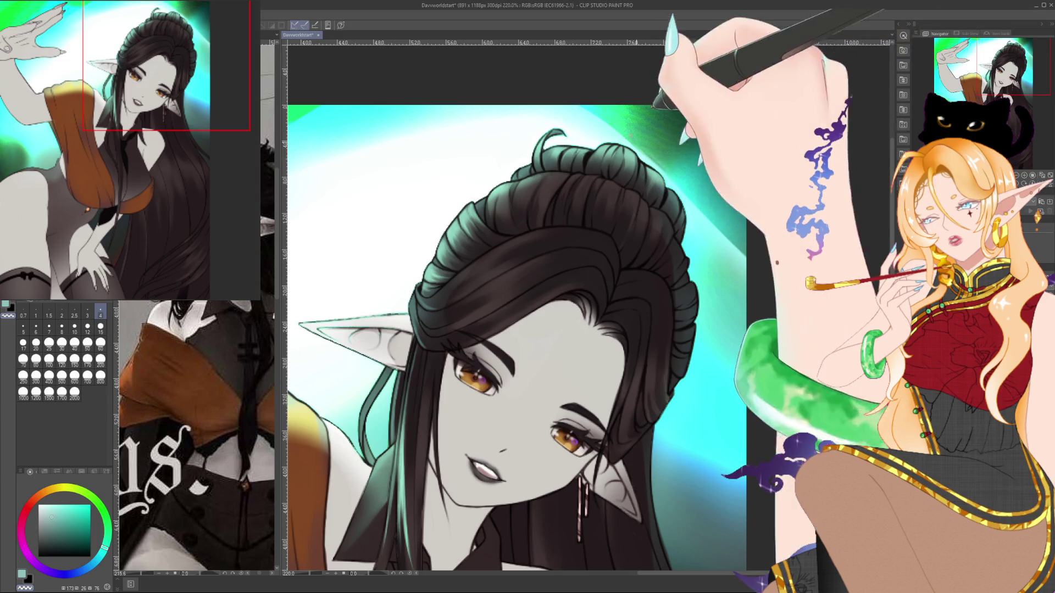
pyautogui.click(101, 328)
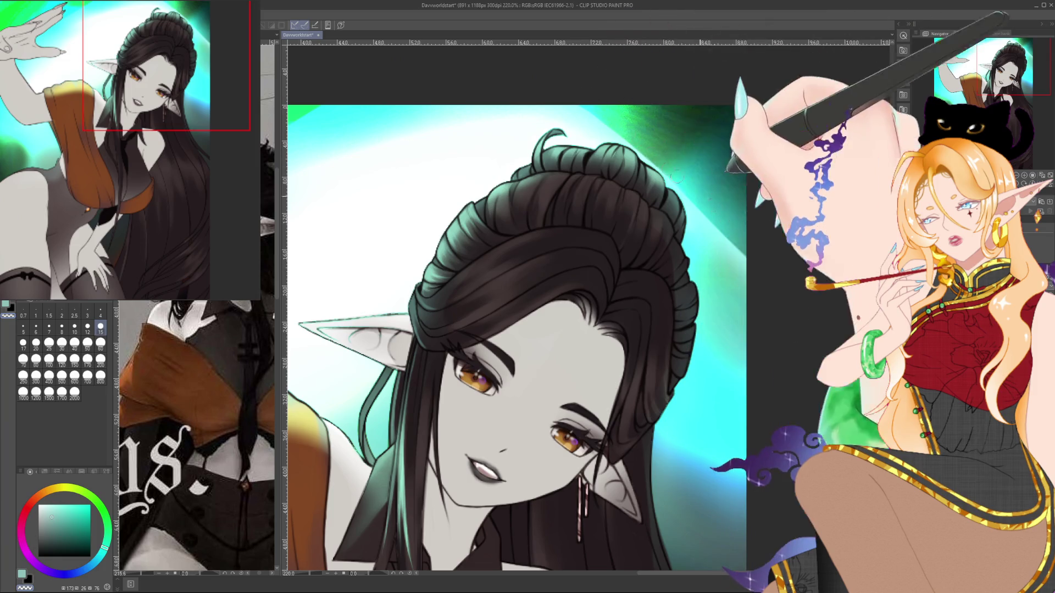
# Sample teal from the background, tilt the canvas for the bun, then reset rotation and zoom out to about 90%.
pyautogui.moveTo(375, 553); pyautogui.dragTo(508, 125)
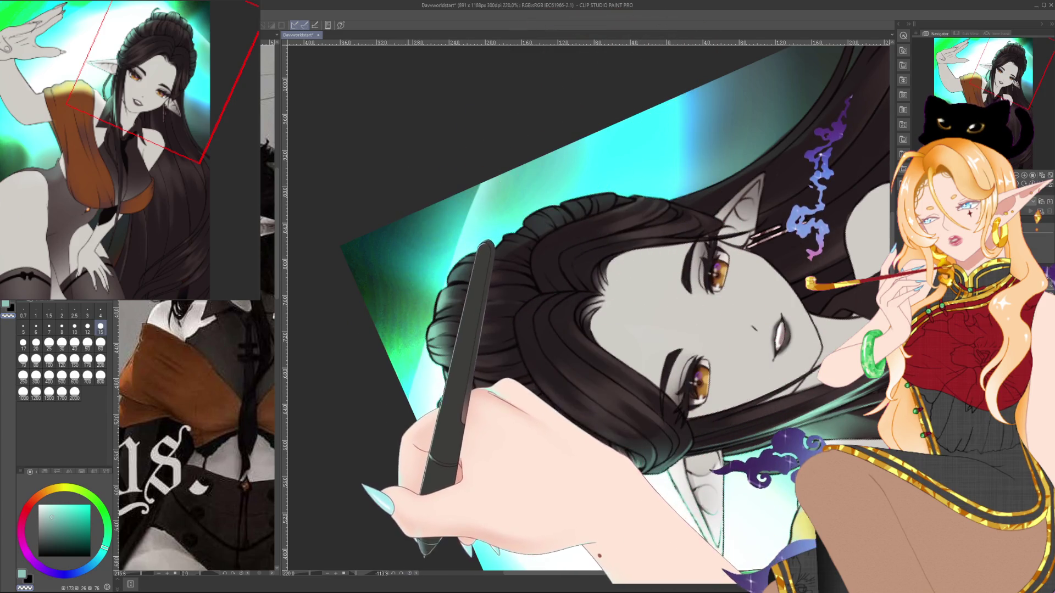
pyautogui.hotkey('ctrl', '@')
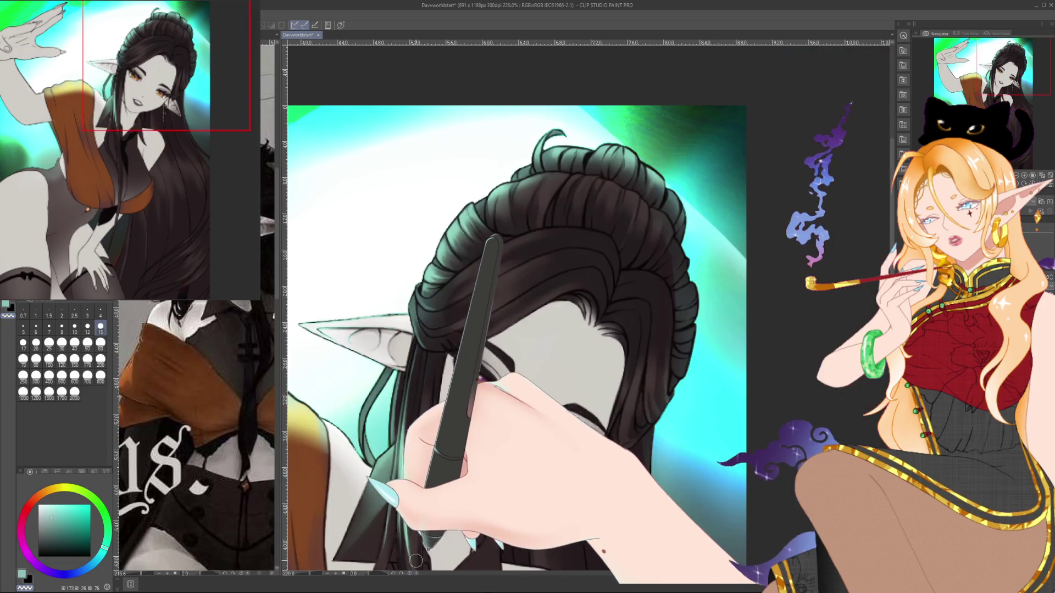
pyautogui.moveTo(755, 299); pyautogui.dragTo(733, 254)
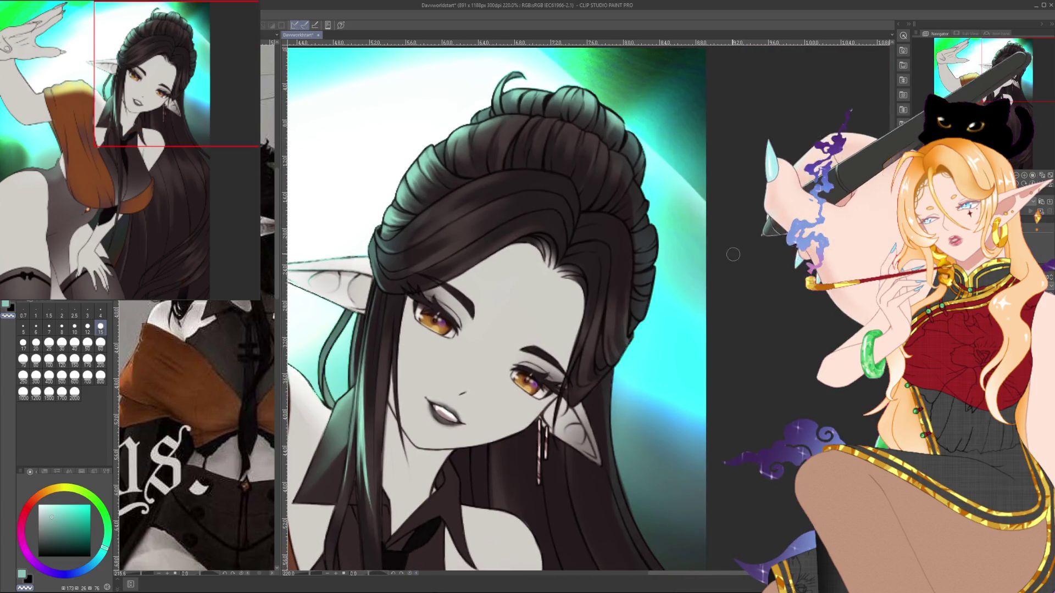
pyautogui.keyDown('alt'); pyautogui.click(684, 179); pyautogui.keyUp('alt')
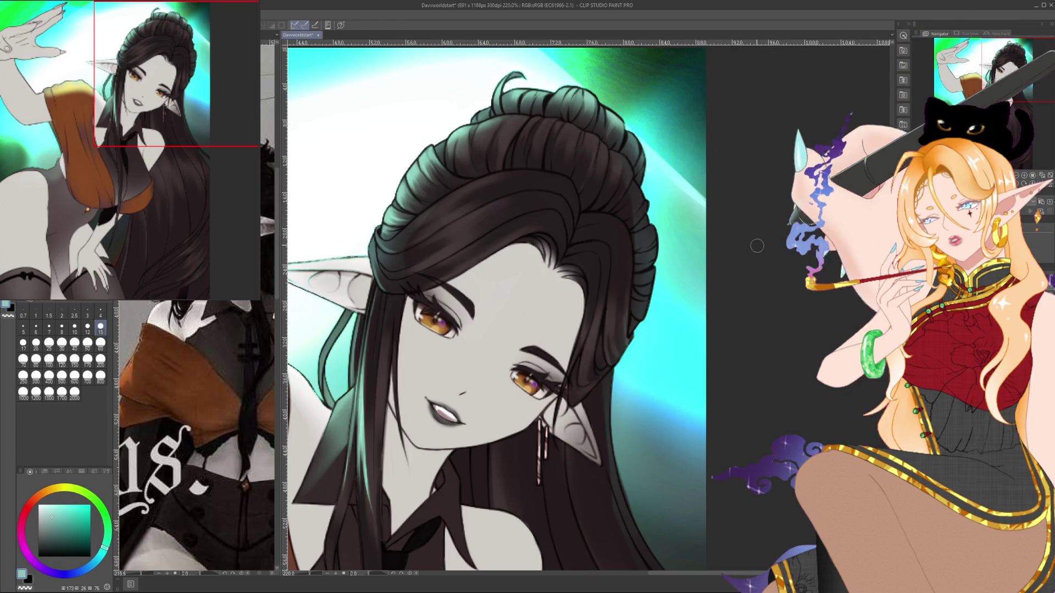
pyautogui.moveTo(659, 154); pyautogui.dragTo(433, 262)
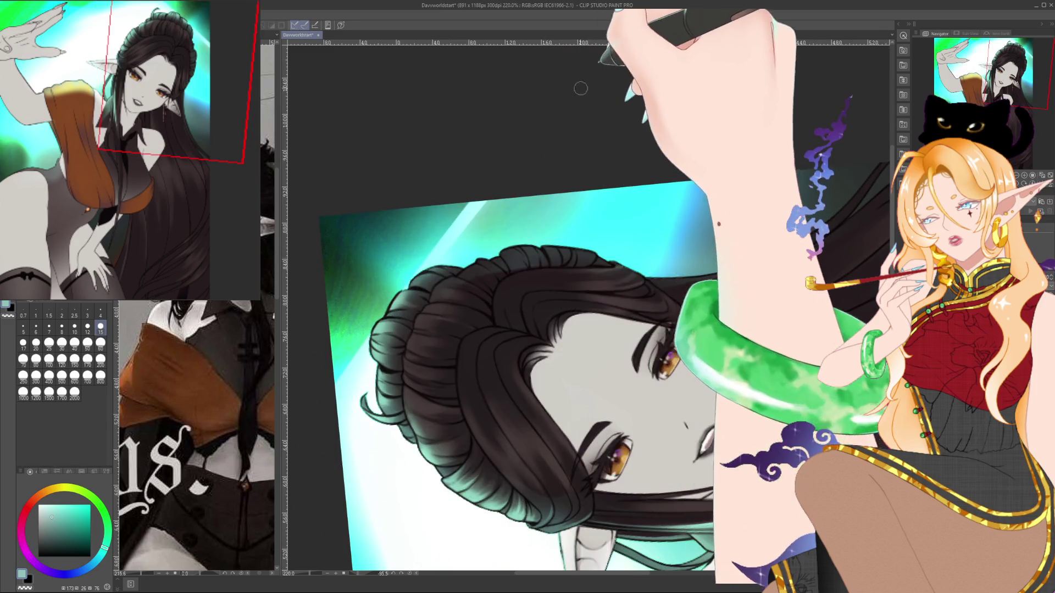
pyautogui.hotkey('ctrl', '@')
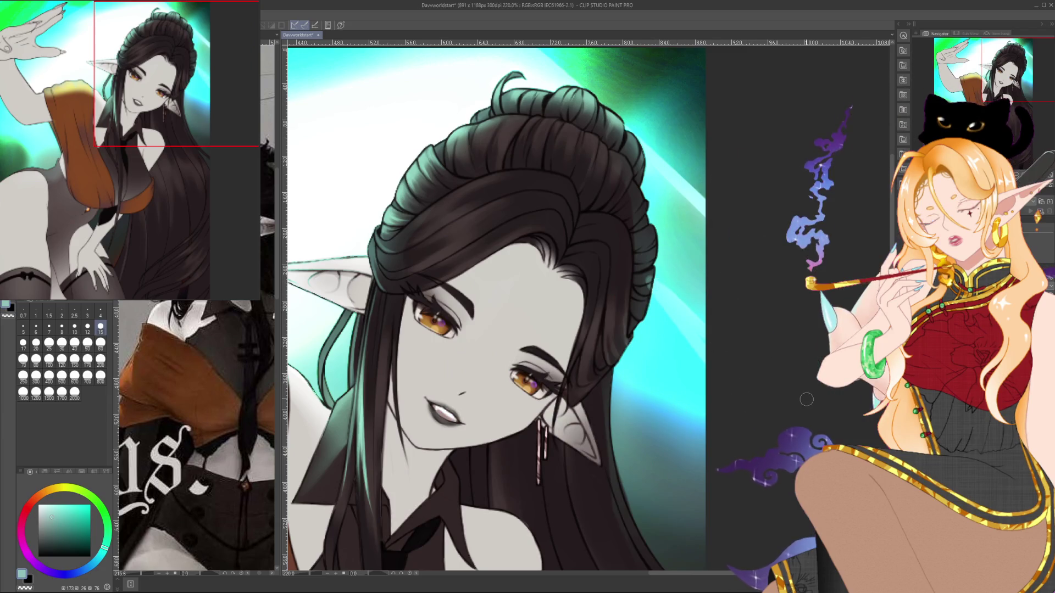
pyautogui.scroll(-6, 665, 252)
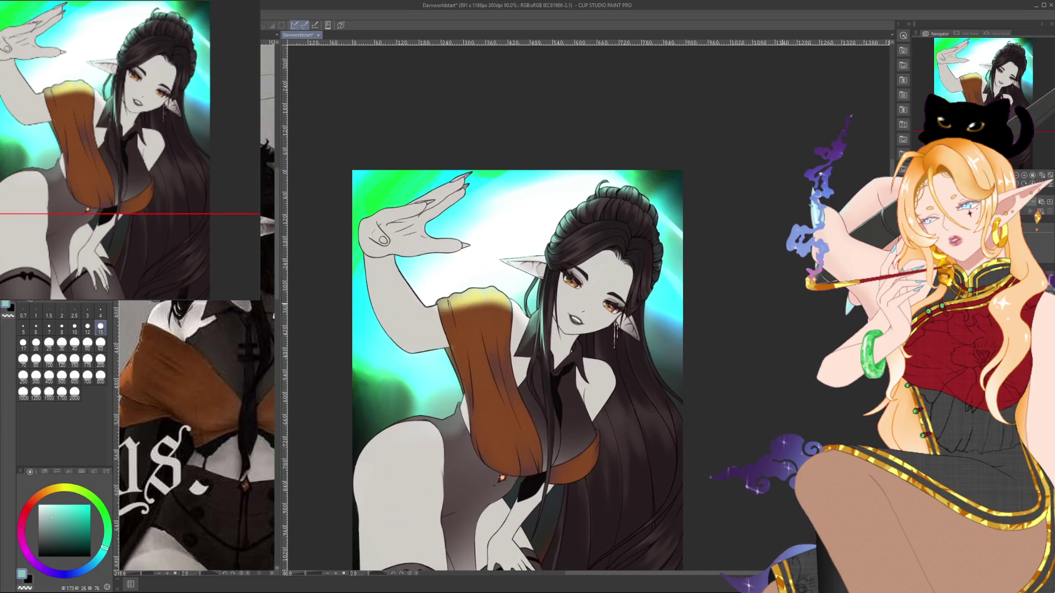
# Paint fine teal rim light with a size-4 brush along the ear and hair edges beside the shawl.
pyautogui.scroll(2, 642, 311)
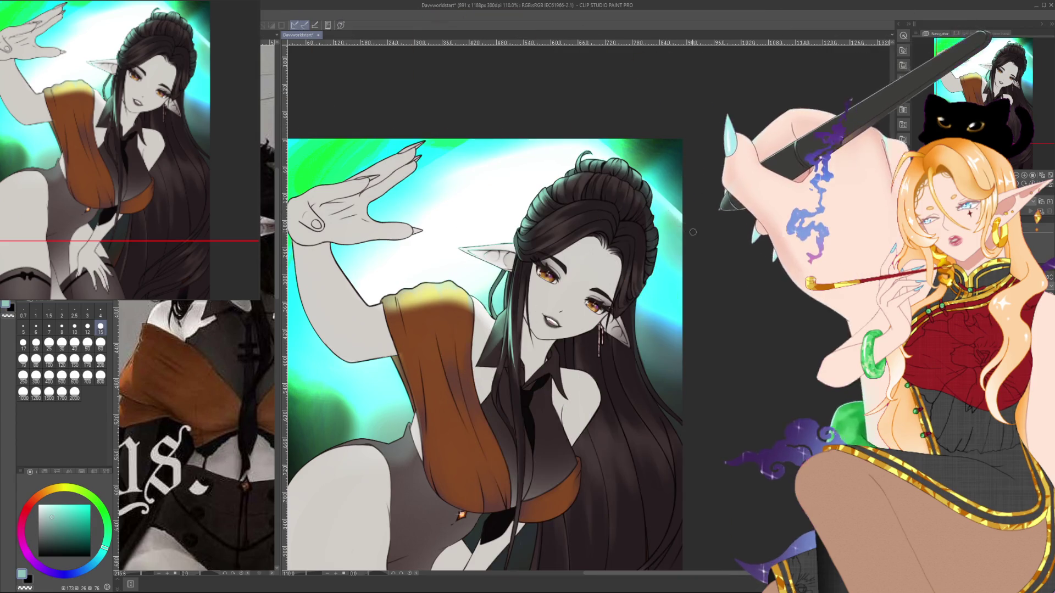
pyautogui.moveTo(692, 232); pyautogui.dragTo(695, 159)
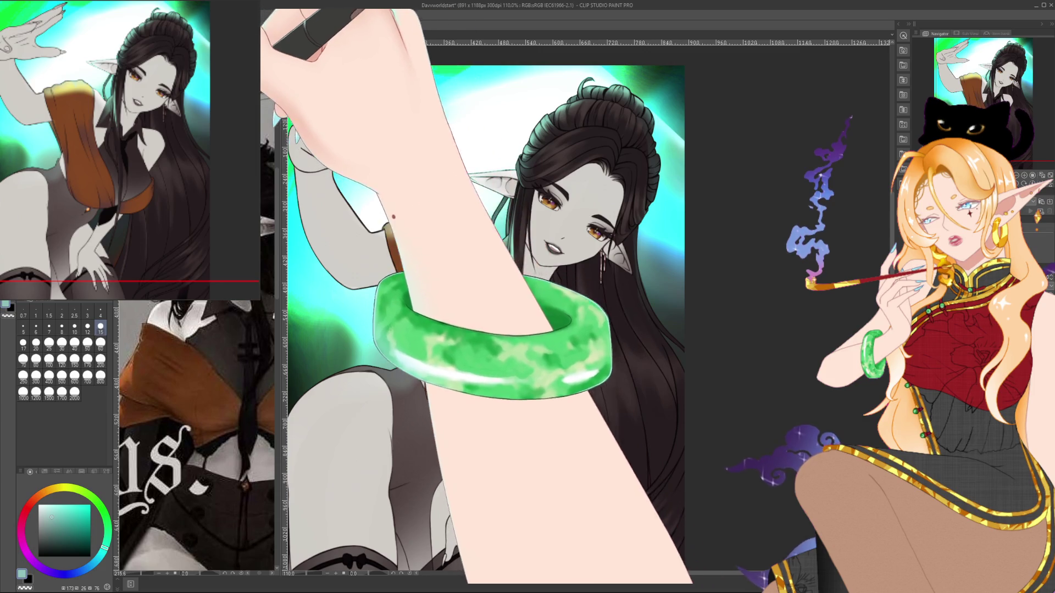
pyautogui.scroll(5, 450, 190)
pyautogui.scroll(2, 450, 191)
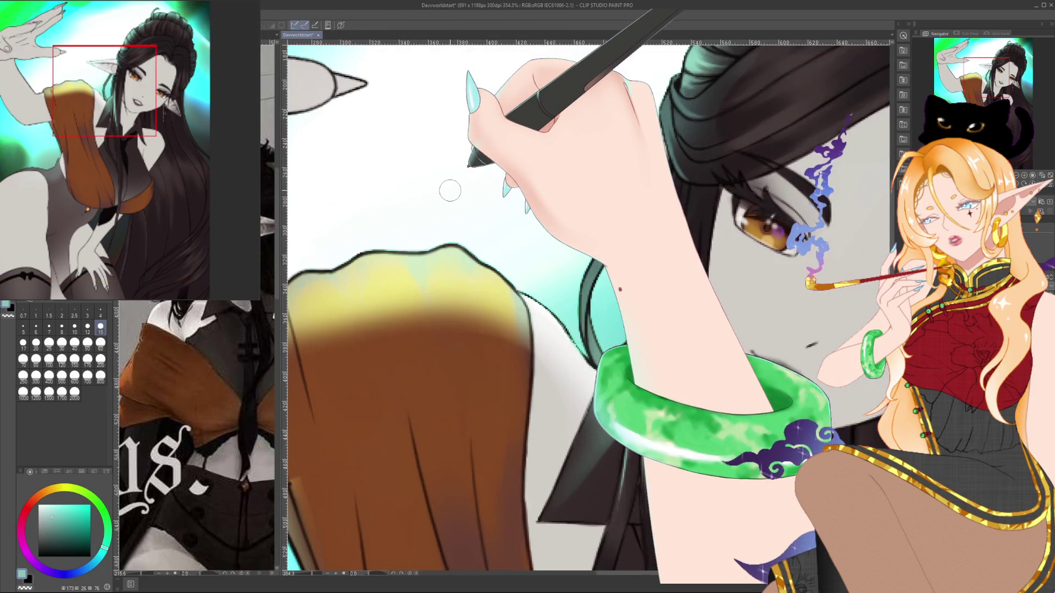
pyautogui.click(101, 311)
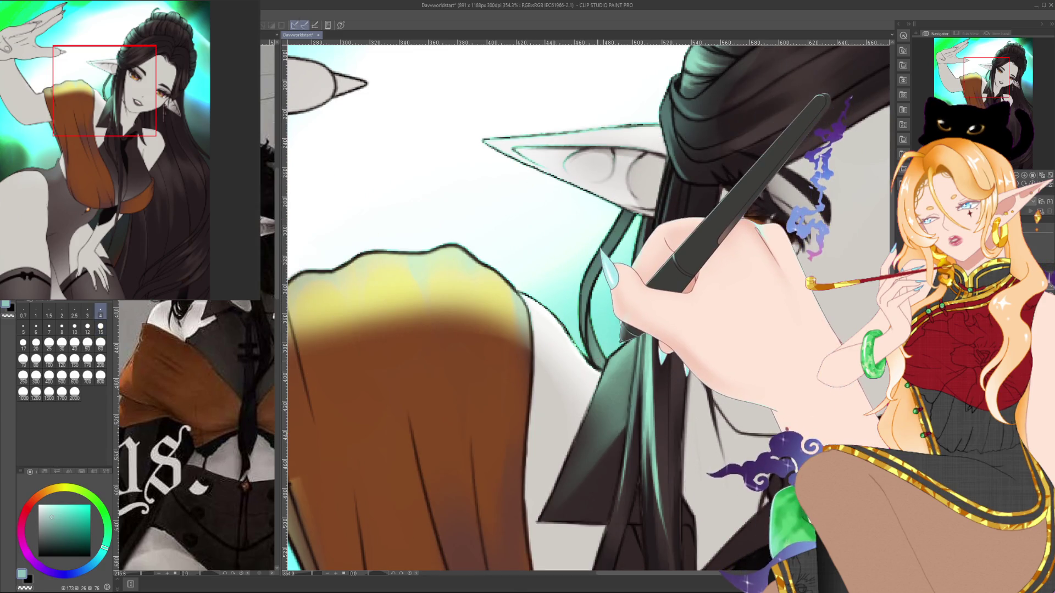
pyautogui.moveTo(566, 332); pyautogui.dragTo(681, 325)
pyautogui.moveTo(599, 330); pyautogui.dragTo(553, 265)
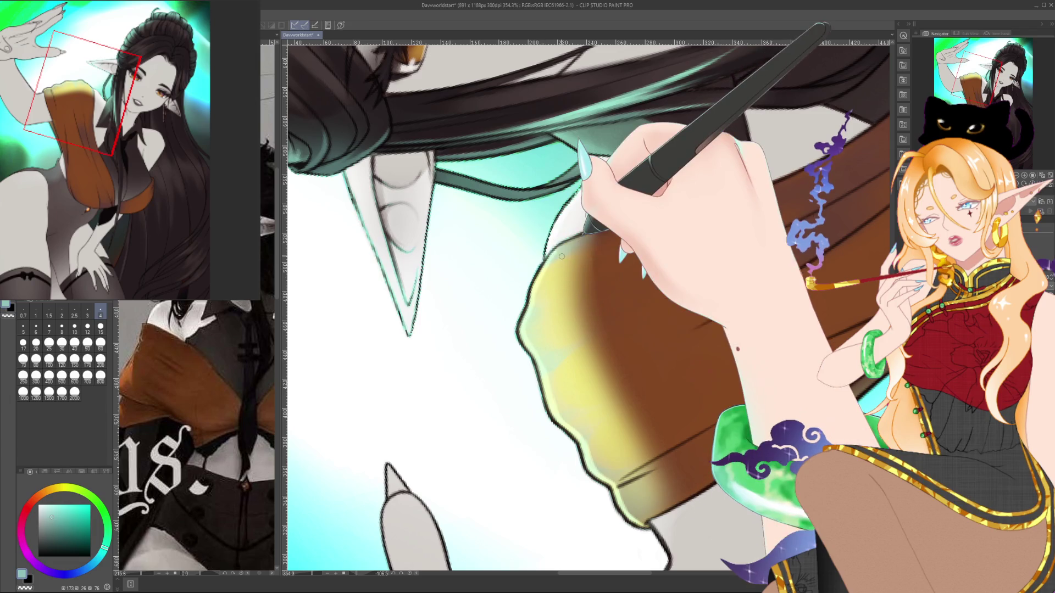
pyautogui.hotkey('ctrl', '@')
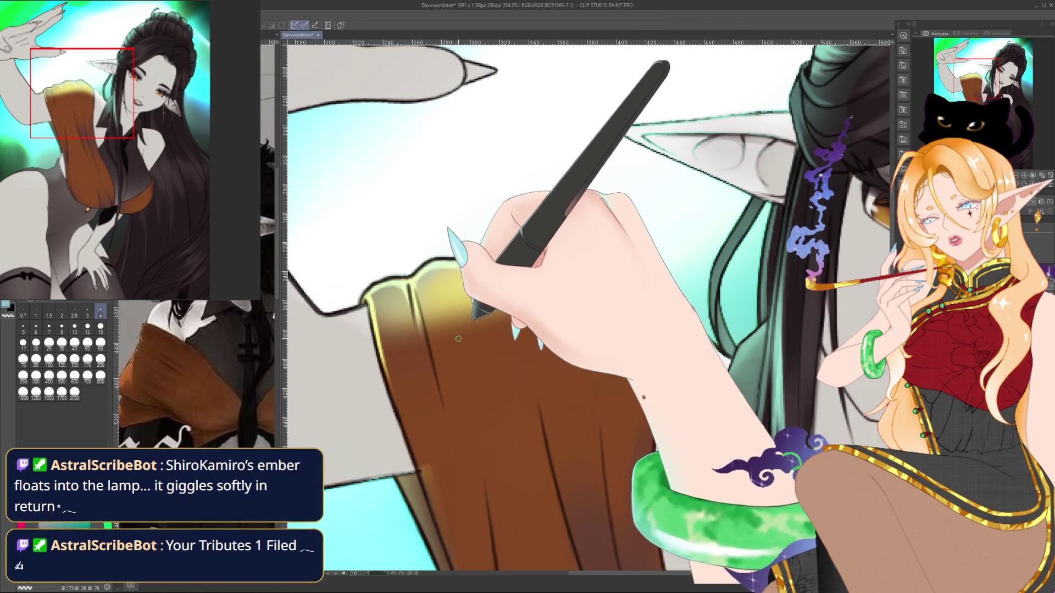
pyautogui.scroll(-3, 439, 346)
# Enlarge the brush and paint the yellow glow along the shawl top, undoing a bad stroke.
pyautogui.scroll(-2, 468, 335)
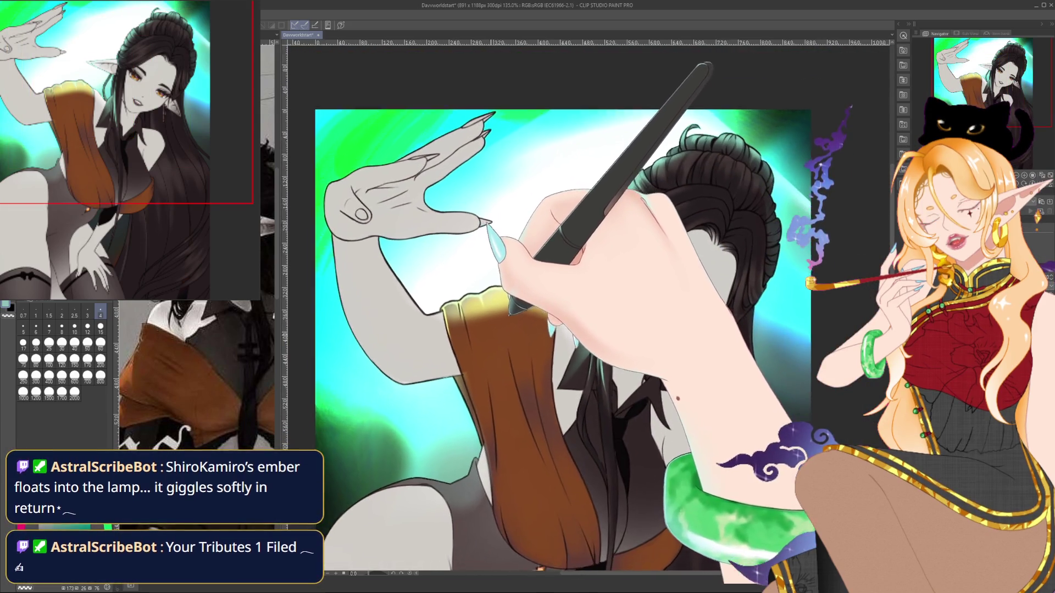
pyautogui.scroll(1, 470, 345)
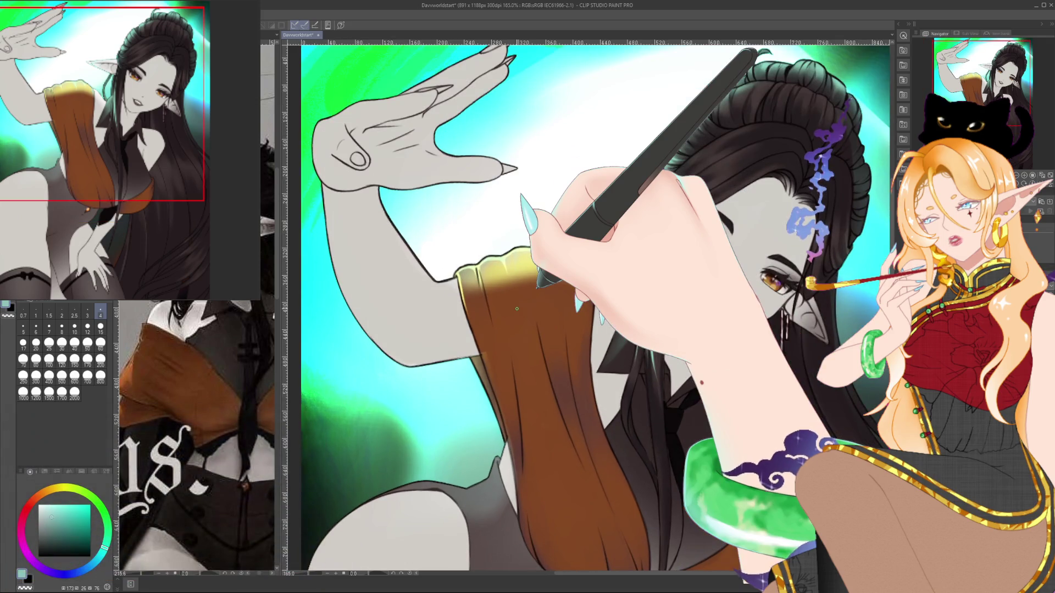
pyautogui.press(']')
pyautogui.press(']')
pyautogui.press(']')
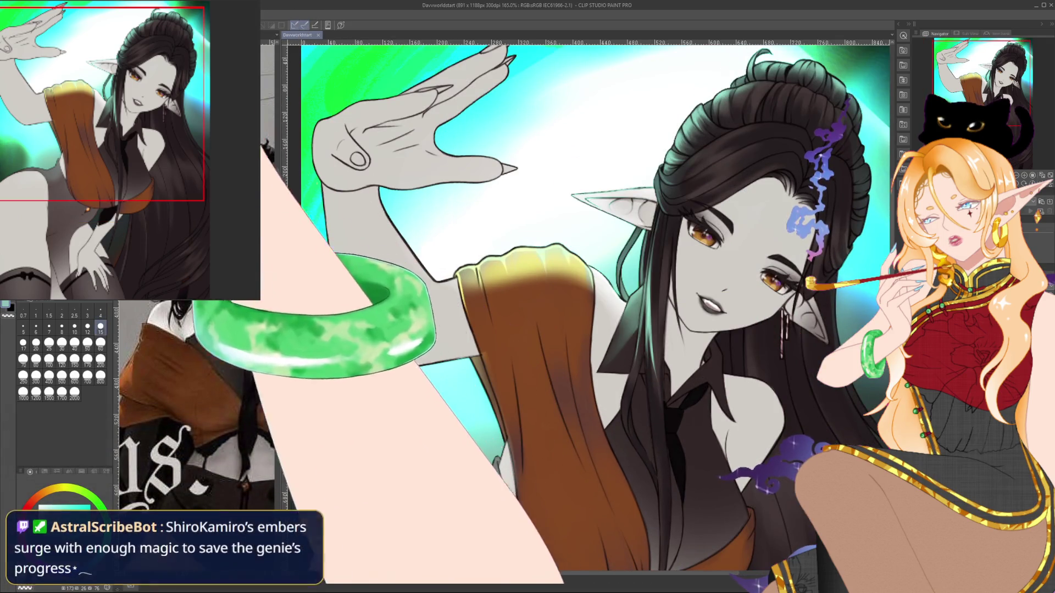
pyautogui.press(']')
pyautogui.press(']')
pyautogui.press(']')
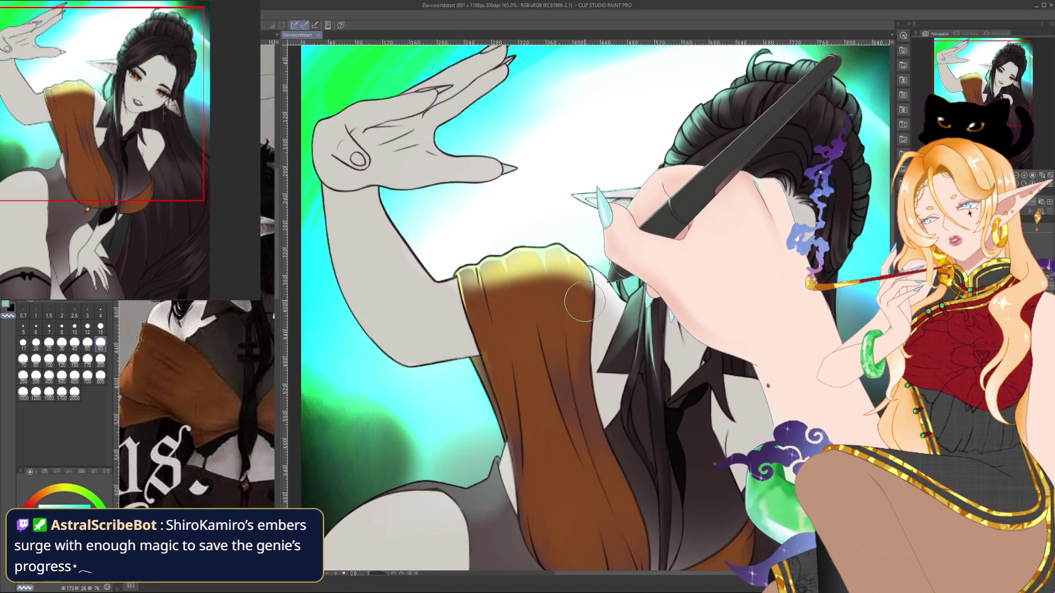
pyautogui.moveTo(586, 302); pyautogui.dragTo(613, 302)
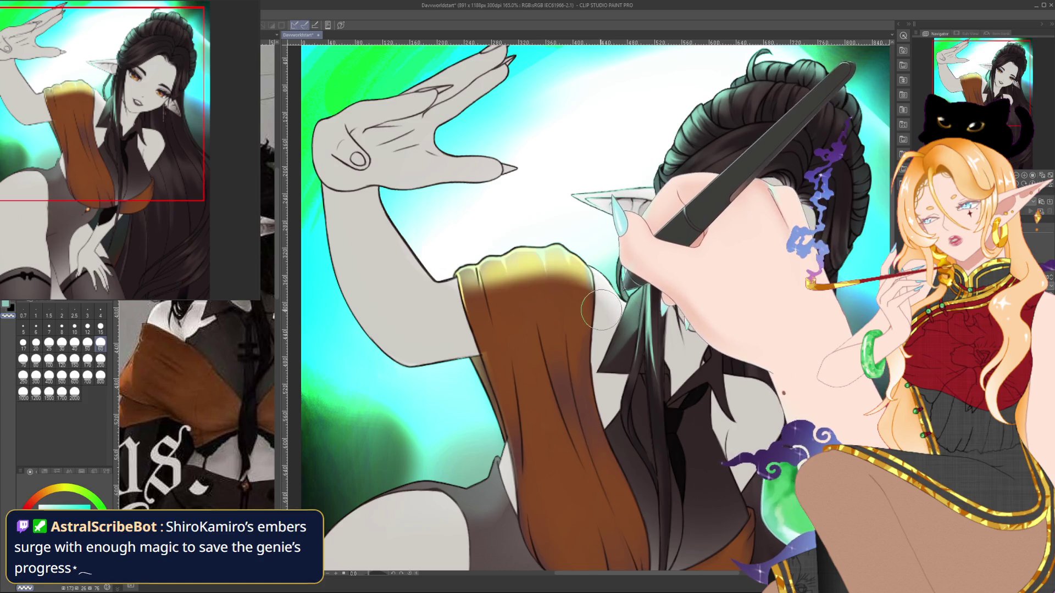
pyautogui.hotkey('ctrl', 'z')
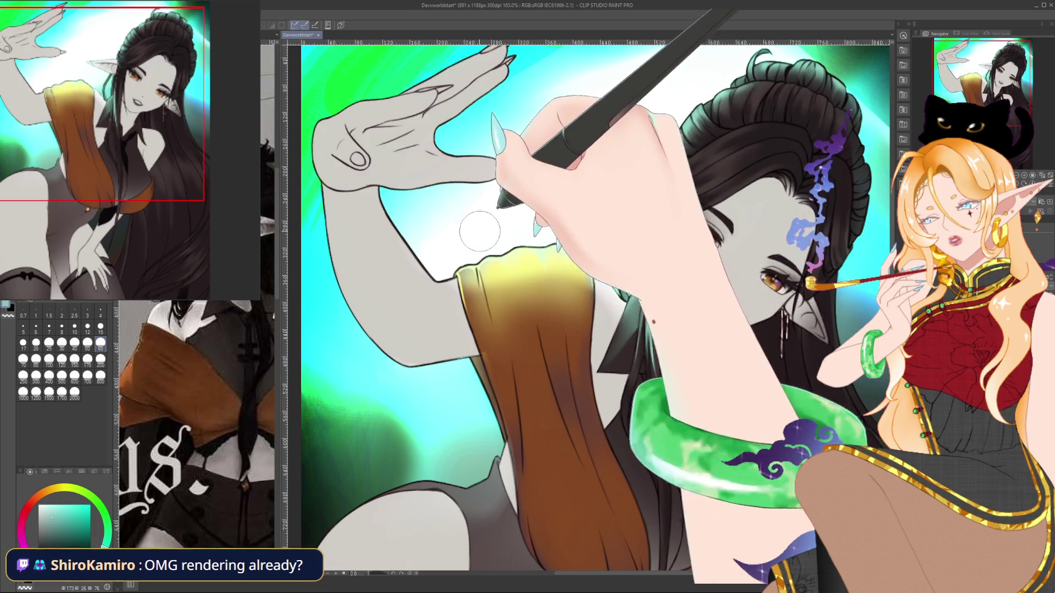
pyautogui.moveTo(678, 315); pyautogui.dragTo(713, 223)
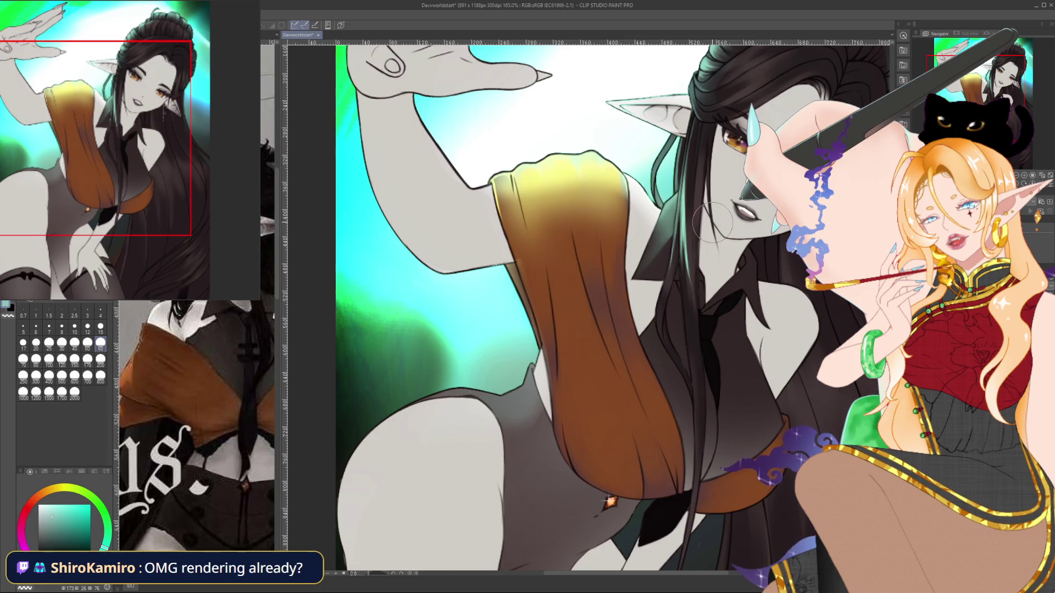
# Continue the shawl highlight at size 15, swapping between black and teal, then zoom out to 100%.
pyautogui.click(100, 326)
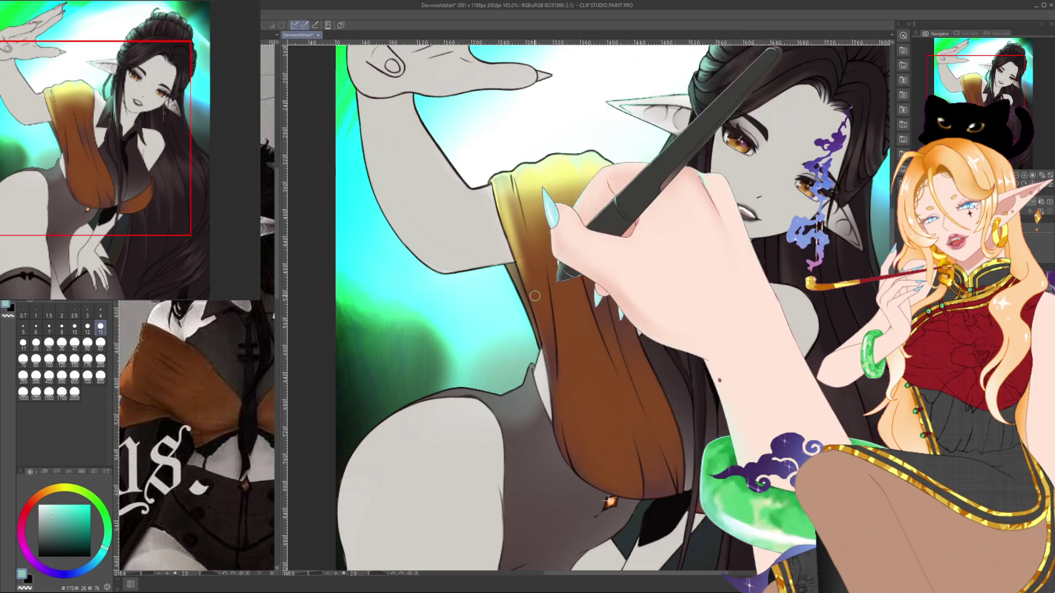
pyautogui.scroll(-4, 541, 283)
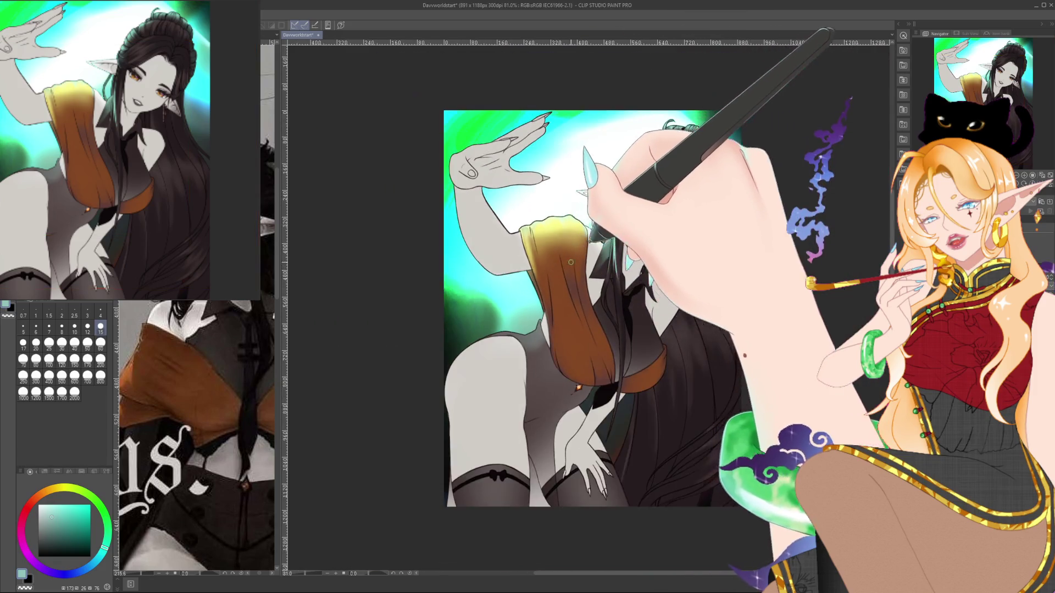
pyautogui.scroll(3, 577, 258)
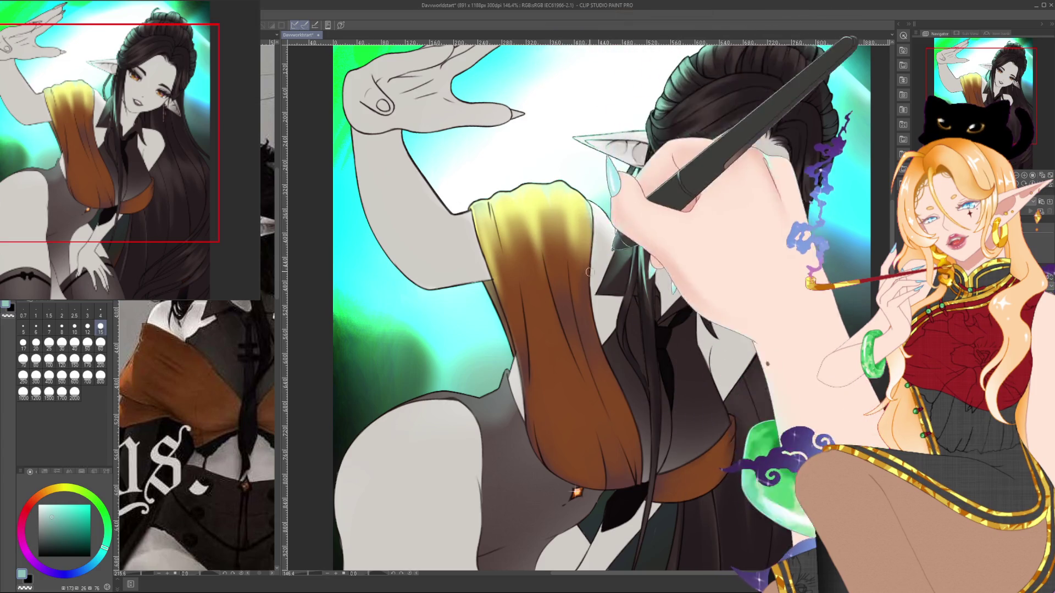
pyautogui.press('x')
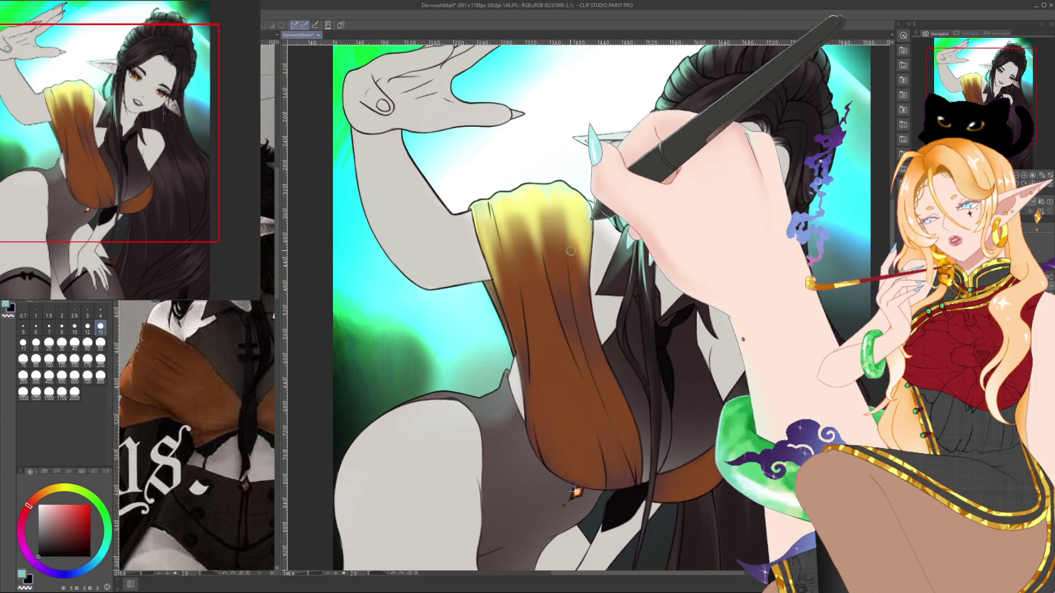
pyautogui.press('e')
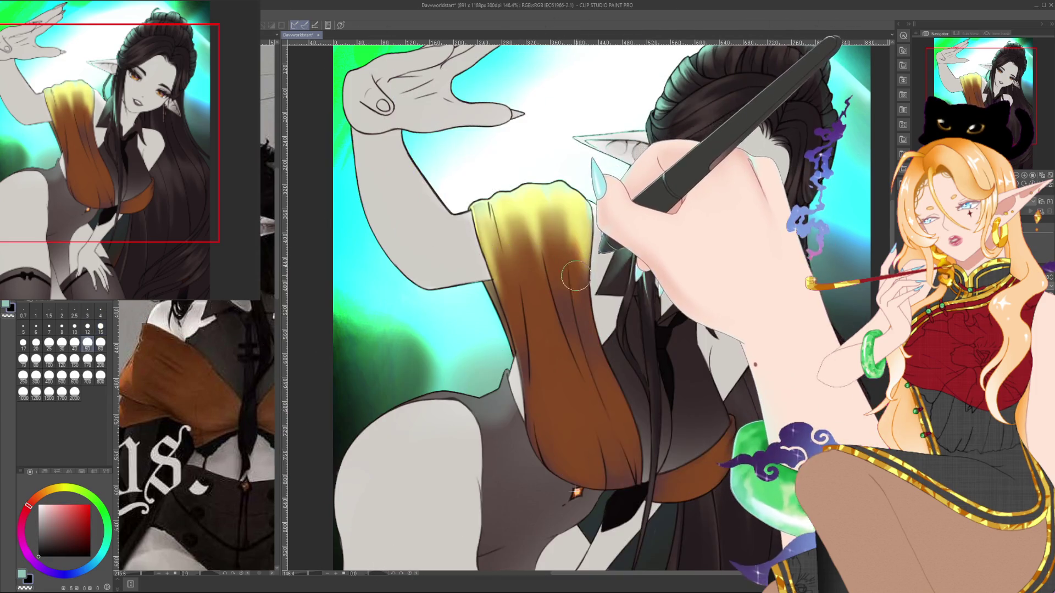
pyautogui.press('x')
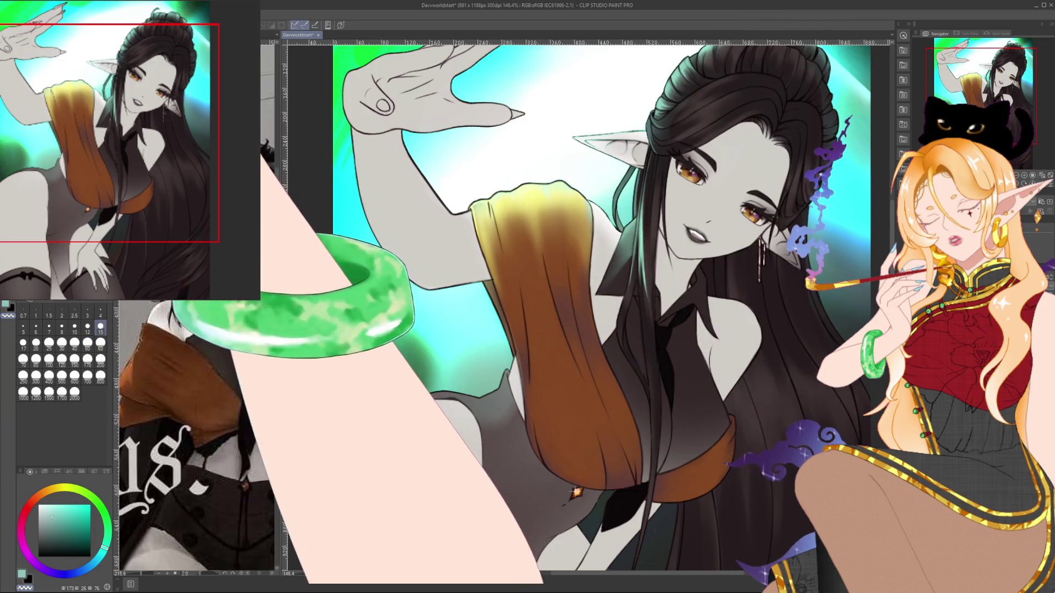
pyautogui.press('p')
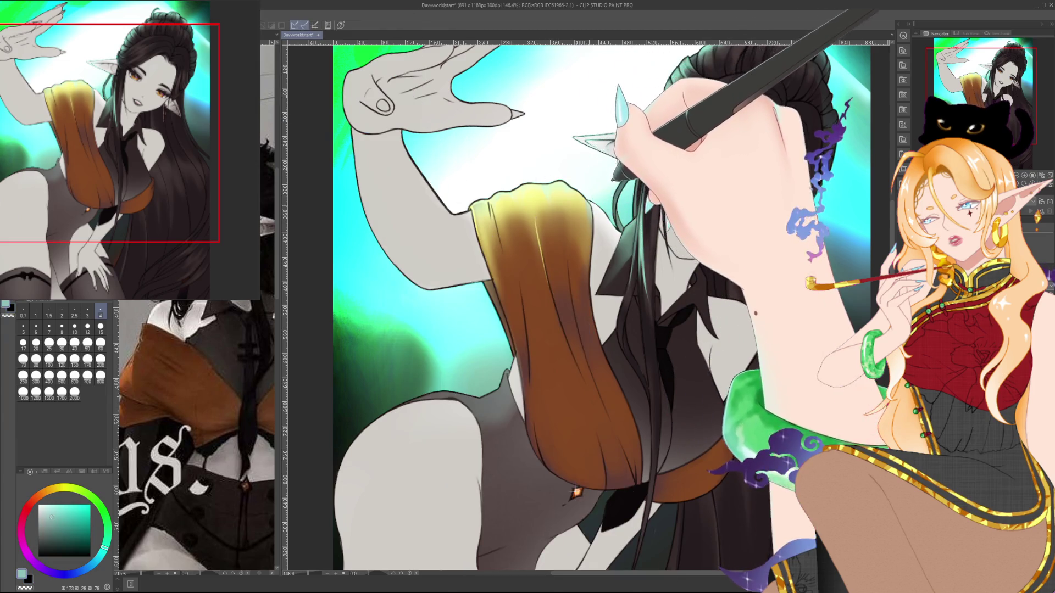
pyautogui.scroll(-2, 592, 170)
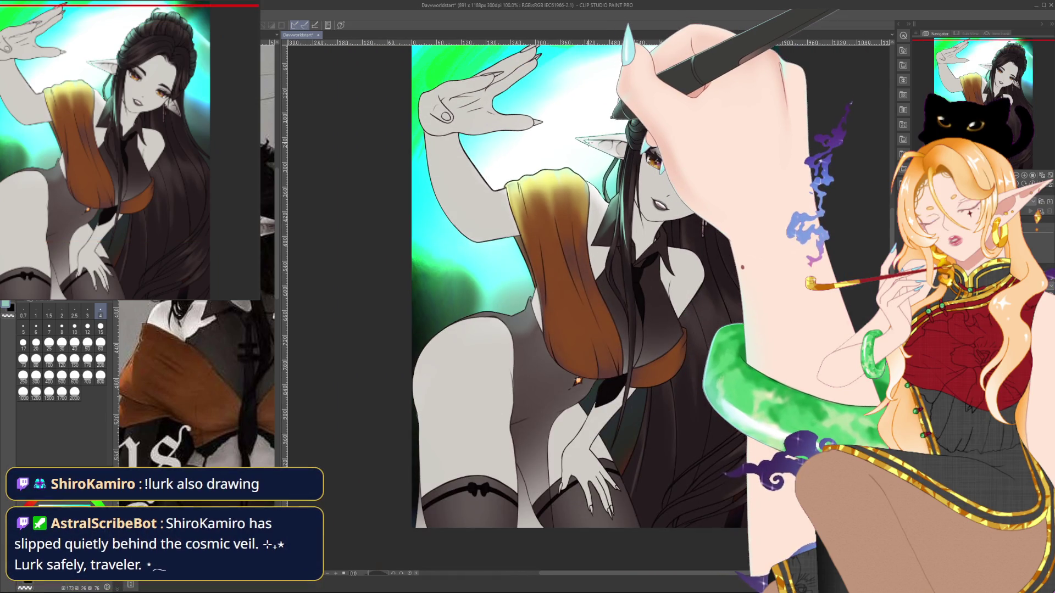
# Brighten the shawl's end near the upper arm with a fine brush, then flip the canvas view vertically.
pyautogui.moveTo(562, 201); pyautogui.dragTo(544, 184)
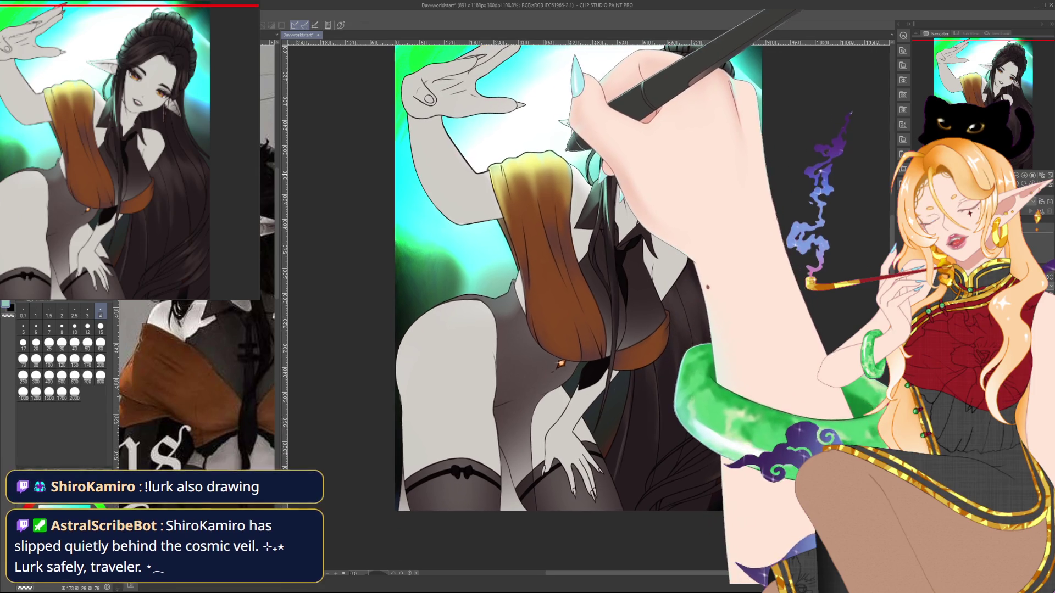
pyautogui.scroll(4, 544, 184)
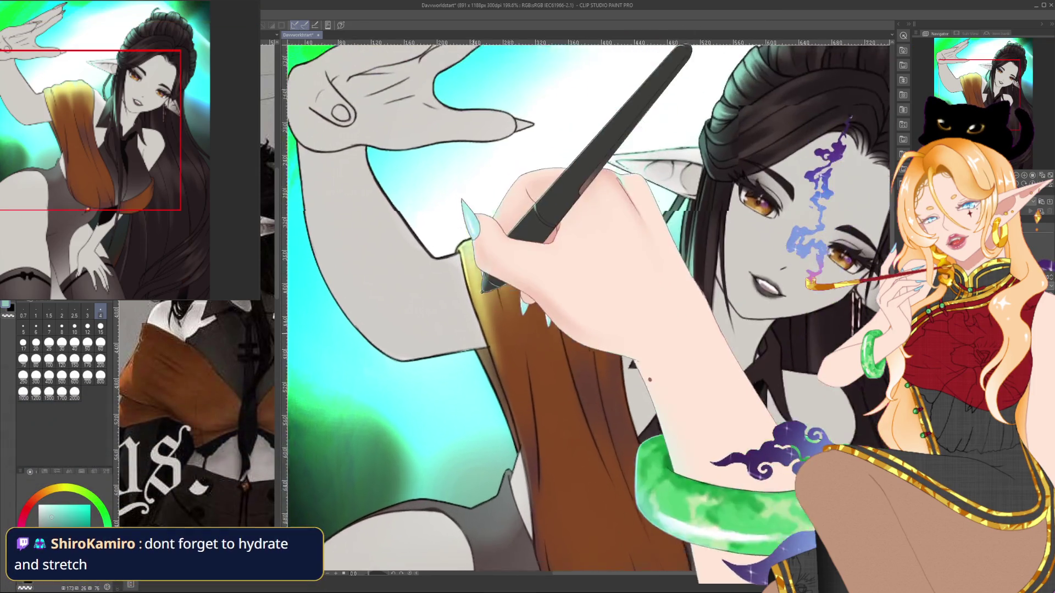
pyautogui.moveTo(544, 184); pyautogui.dragTo(561, 214)
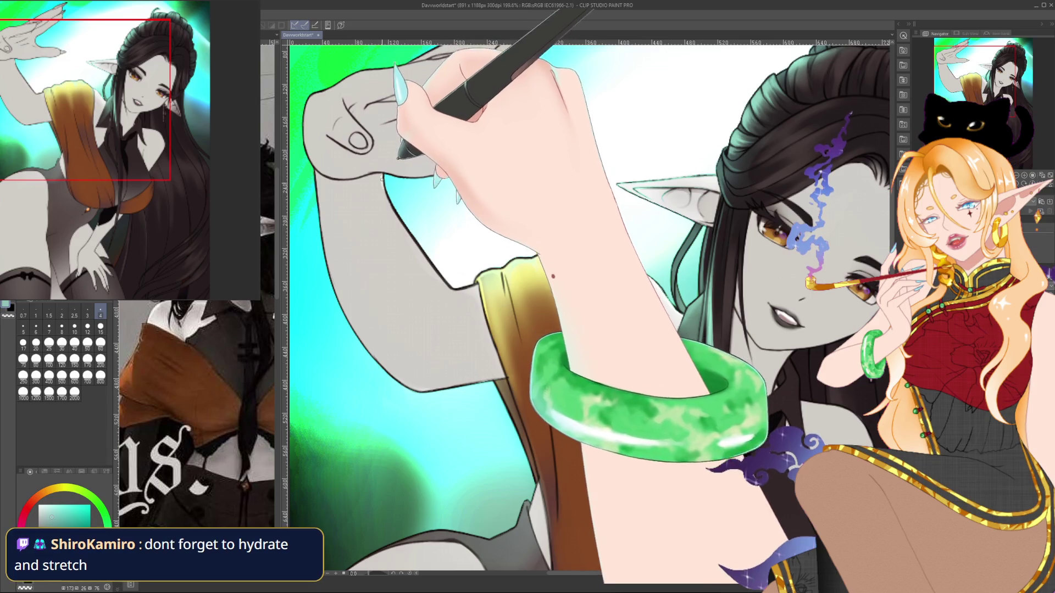
pyautogui.press(']')
pyautogui.press(']')
pyautogui.press(']')
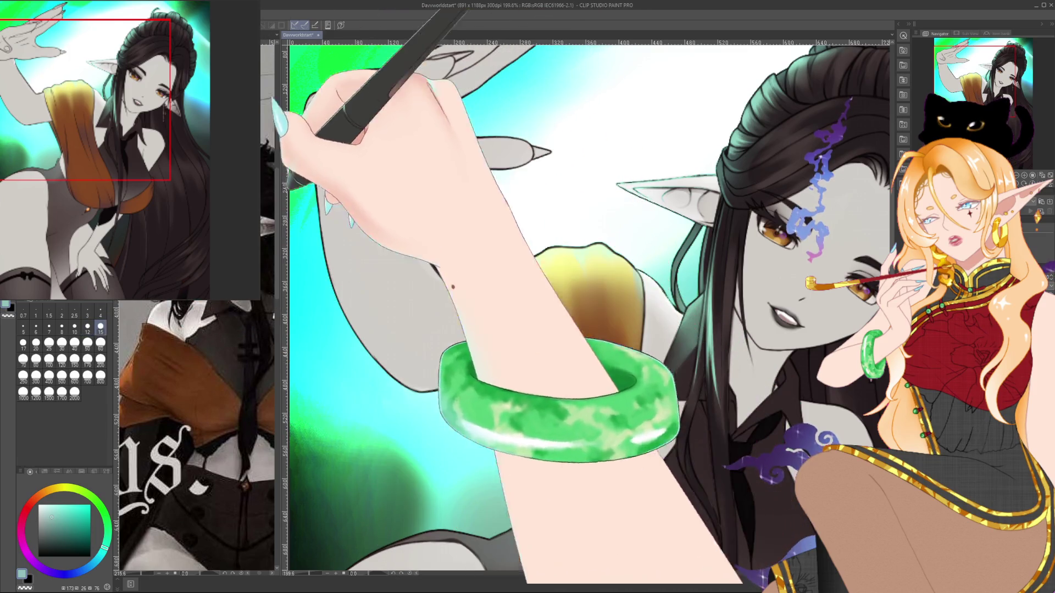
pyautogui.press('p')
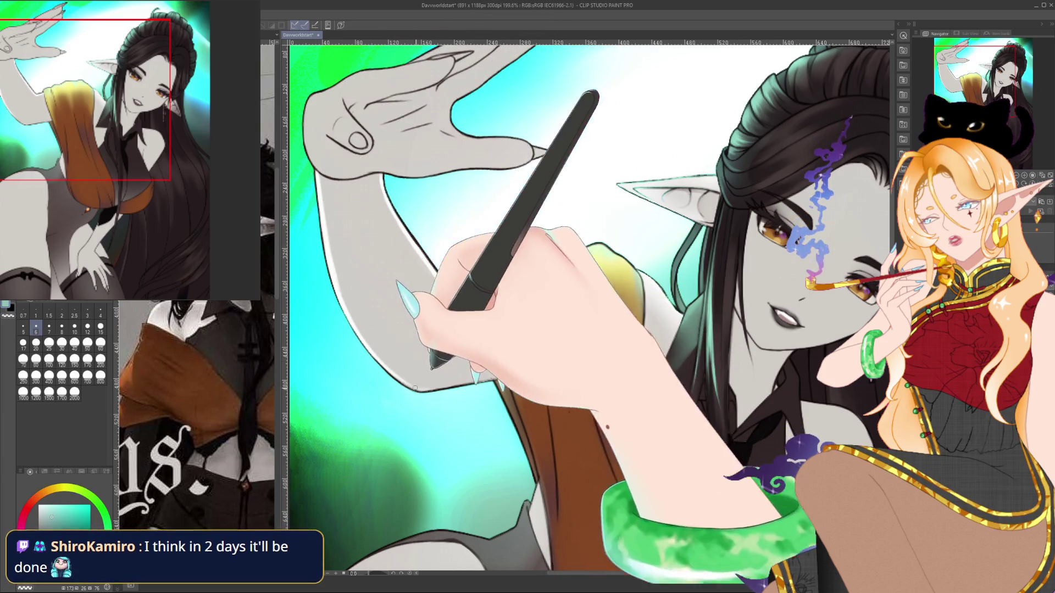
pyautogui.scroll(-2, 588, 307)
pyautogui.hotkey('ctrl', 'shift', 'v')
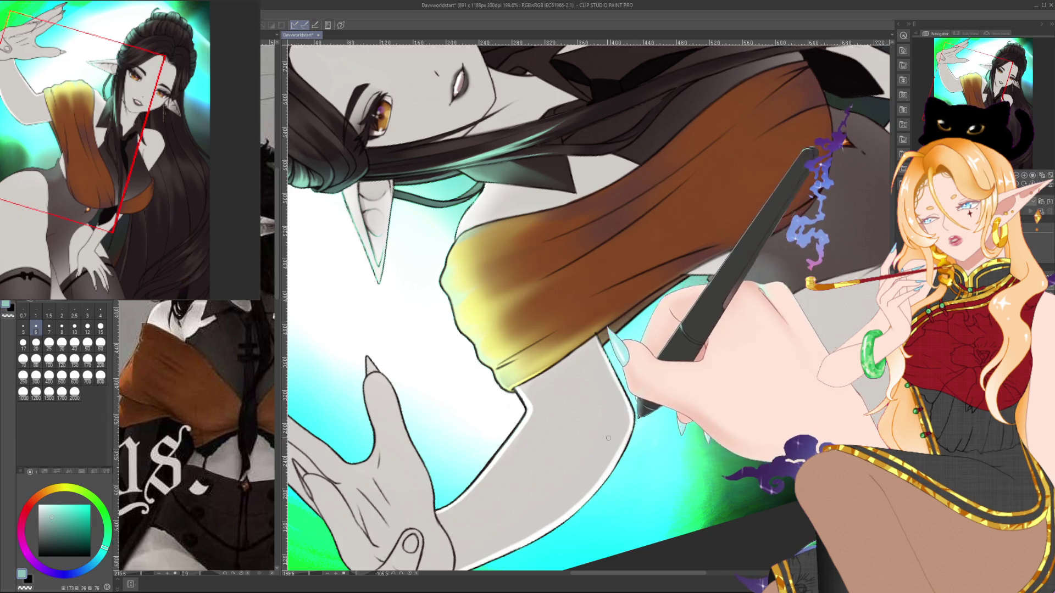
# Frame the raised hand and arm, then settle on a very fine brush size.
pyautogui.moveTo(615, 435)
pyautogui.mouseDown()
pyautogui.moveTo(664, 252)
pyautogui.moveTo(605, 192)
pyautogui.mouseUp()
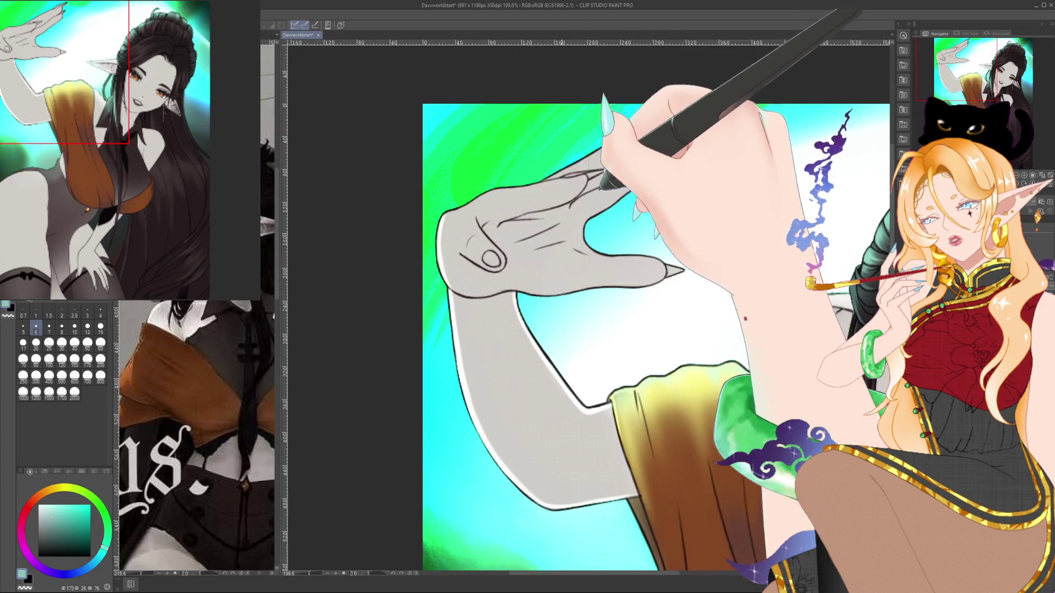
pyautogui.moveTo(466, 281); pyautogui.dragTo(433, 296)
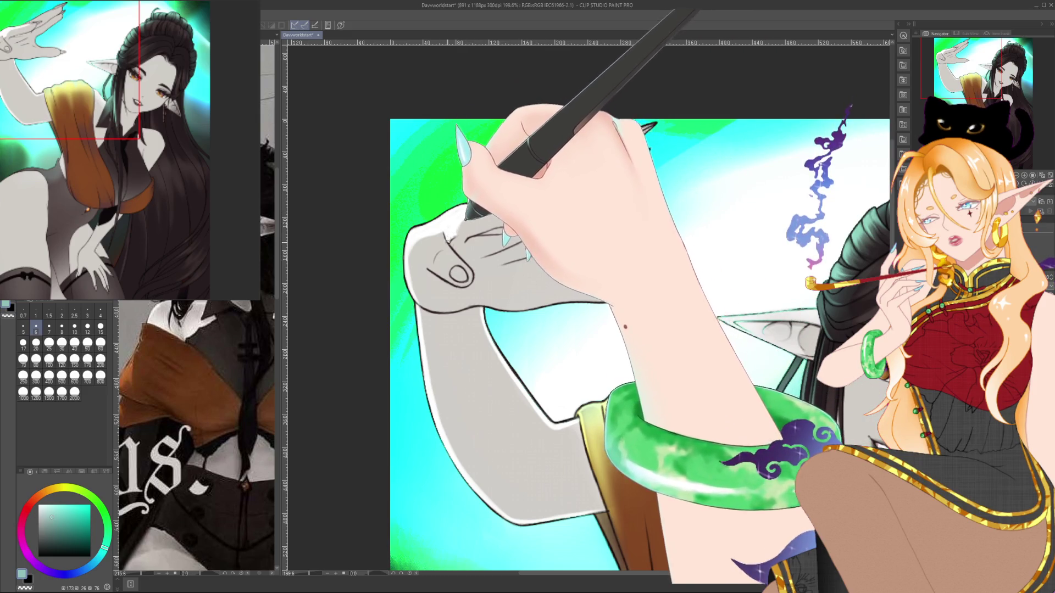
pyautogui.moveTo(448, 239); pyautogui.dragTo(479, 242)
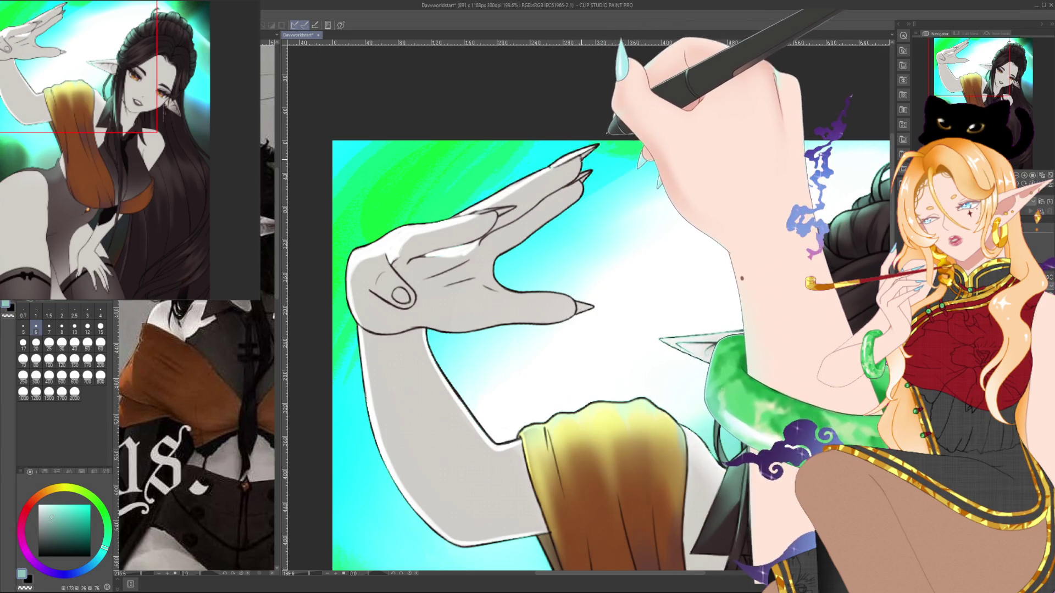
pyautogui.click(88, 343)
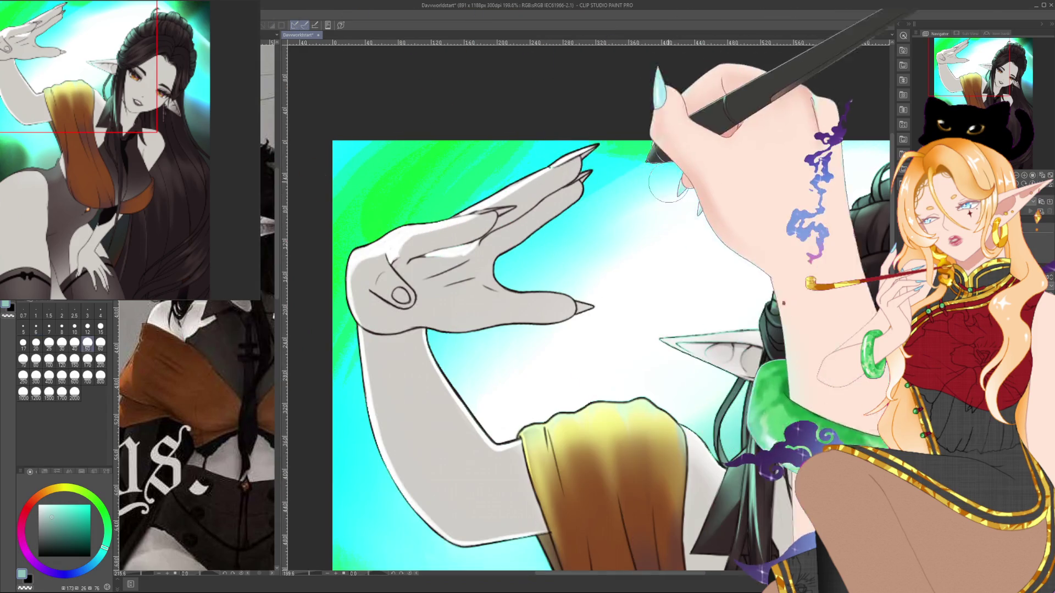
pyautogui.moveTo(582, 351); pyautogui.dragTo(575, 340)
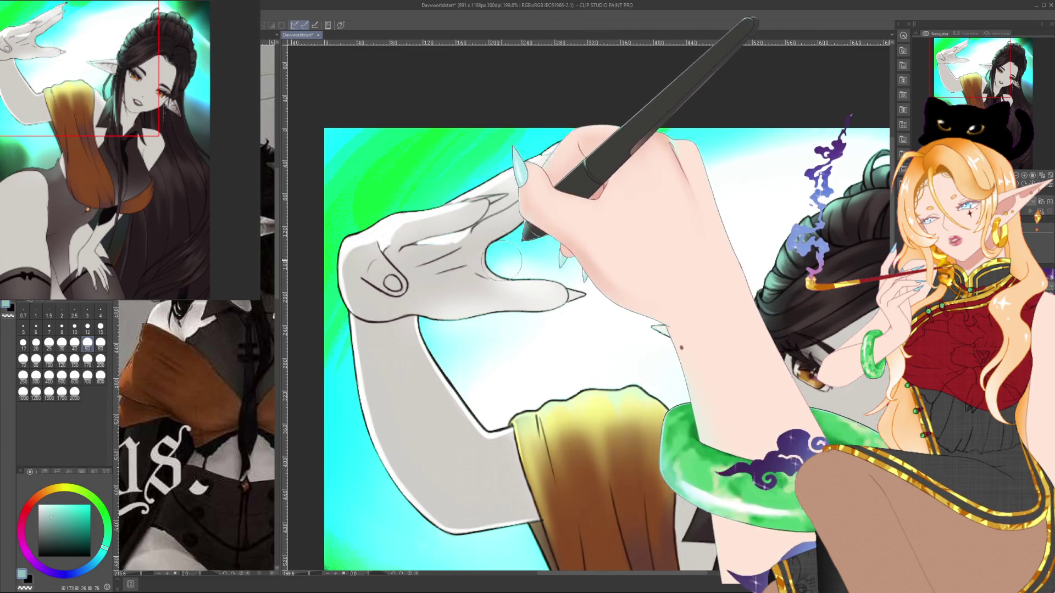
pyautogui.click(36, 328)
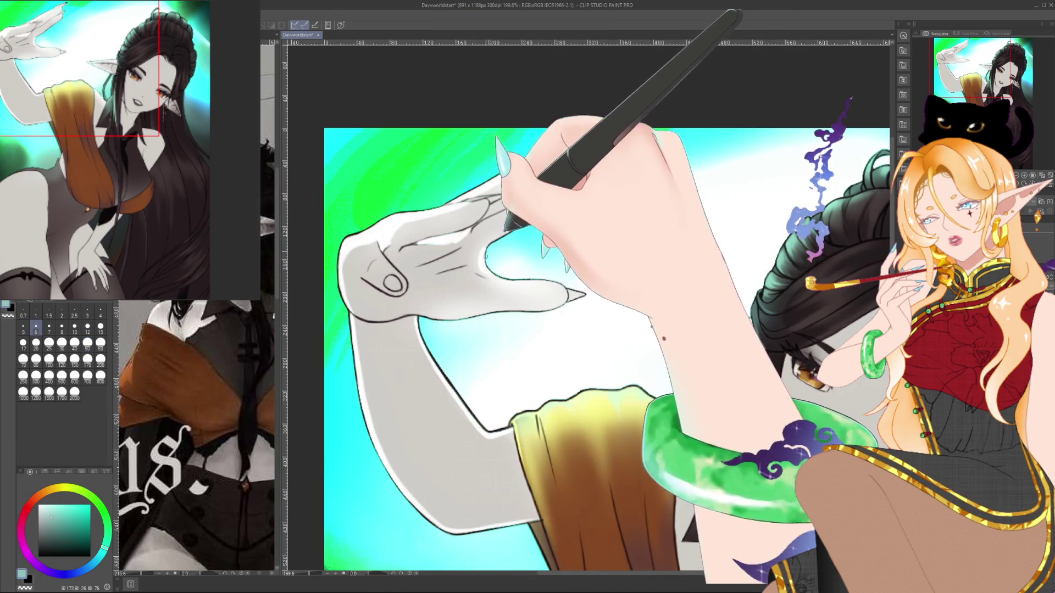
pyautogui.click(101, 328)
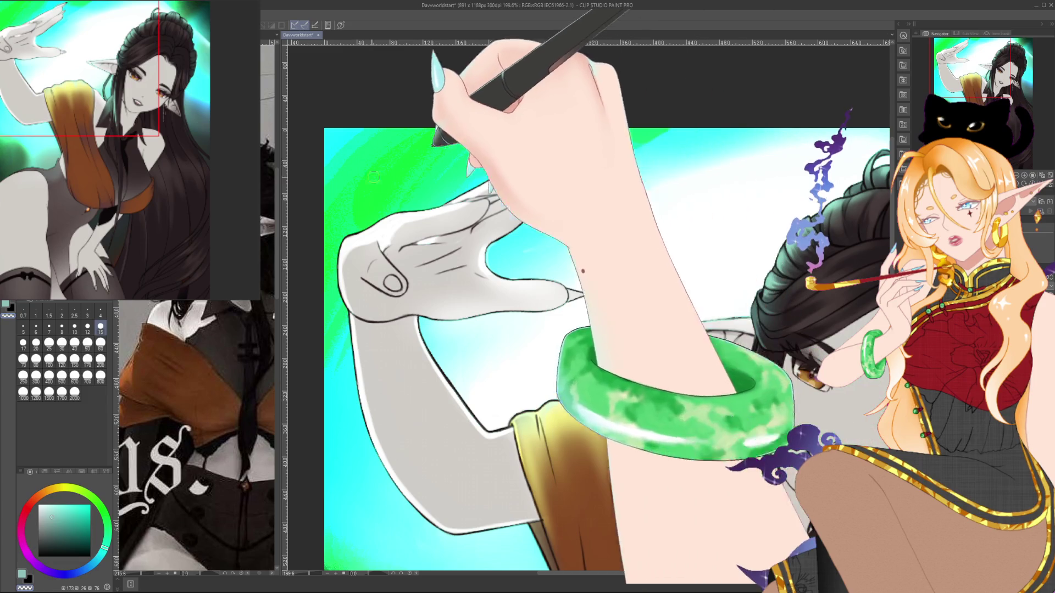
pyautogui.press(']')
pyautogui.press(']')
pyautogui.press(']')
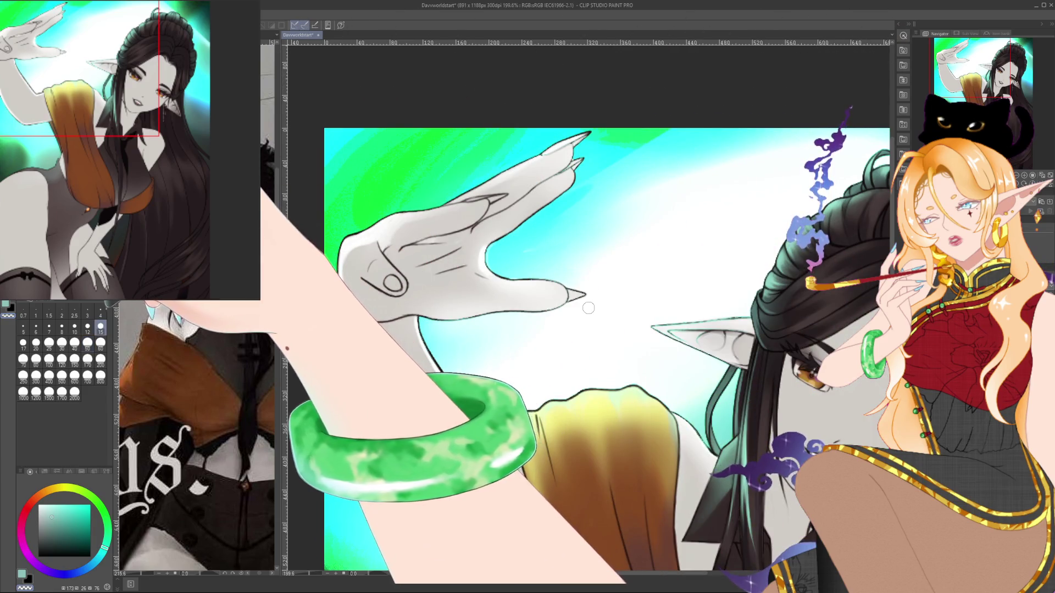
pyautogui.press('[')
pyautogui.press('[')
pyautogui.press('[')
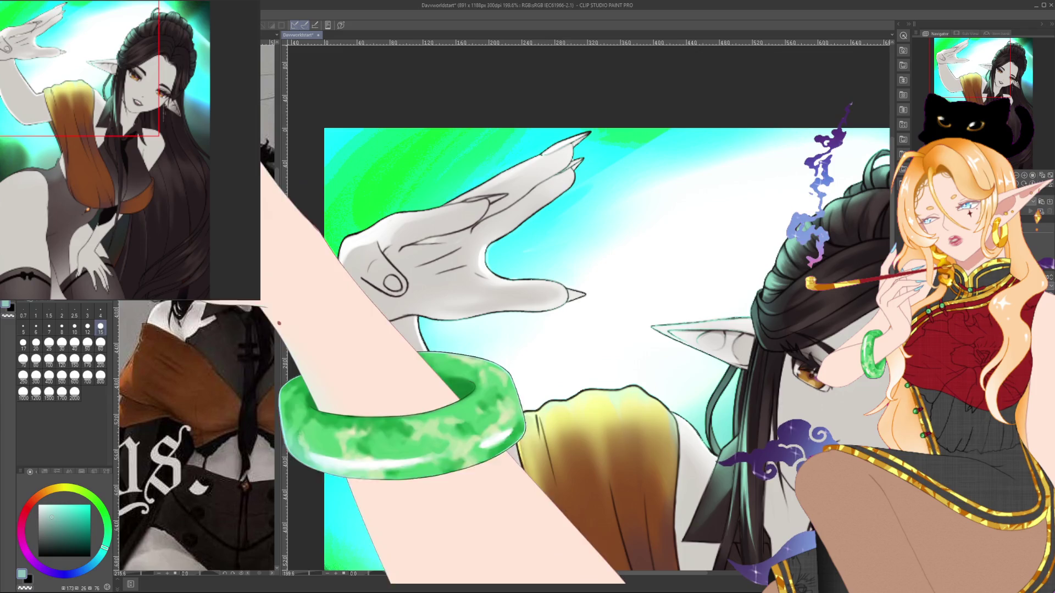
pyautogui.press('[')
pyautogui.press('[')
pyautogui.press('[')
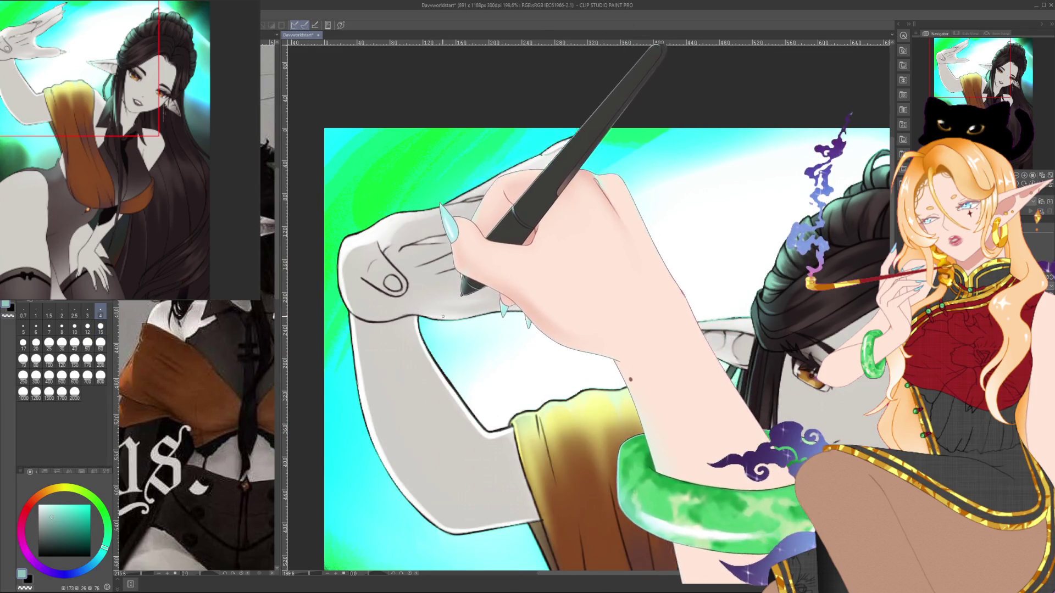
# Rotate the canvas and trace pale highlights along the hand and arm outline with a fine brush.
pyautogui.moveTo(477, 380)
pyautogui.mouseDown()
pyautogui.moveTo(510, 415)
pyautogui.moveTo(574, 438)
pyautogui.moveTo(641, 426)
pyautogui.moveTo(686, 392)
pyautogui.mouseUp()
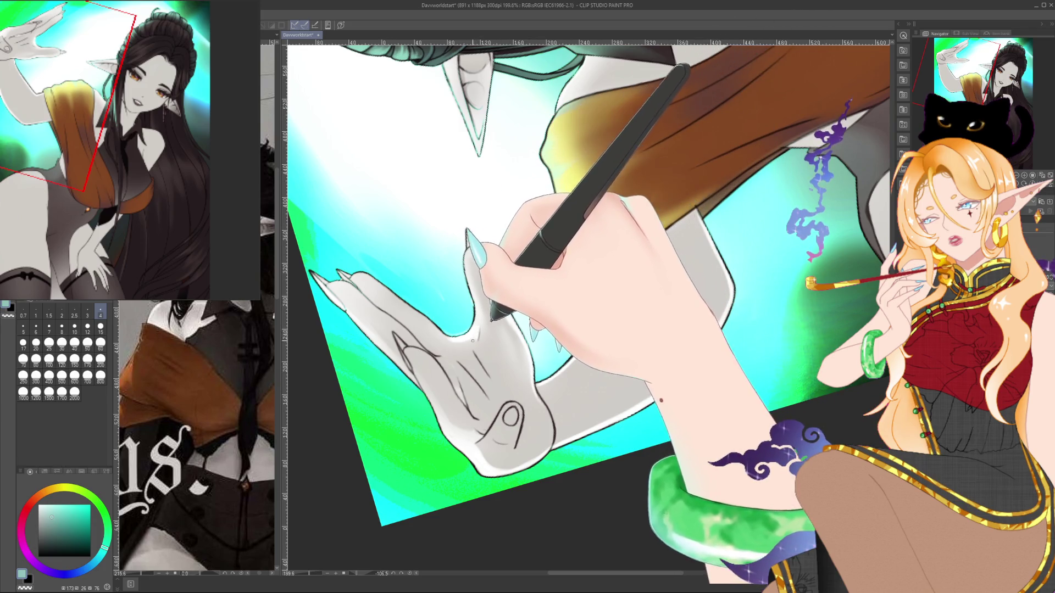
pyautogui.moveTo(405, 563)
pyautogui.mouseDown()
pyautogui.moveTo(357, 434)
pyautogui.moveTo(604, 219)
pyautogui.moveTo(457, 236)
pyautogui.moveTo(462, 193)
pyautogui.mouseUp()
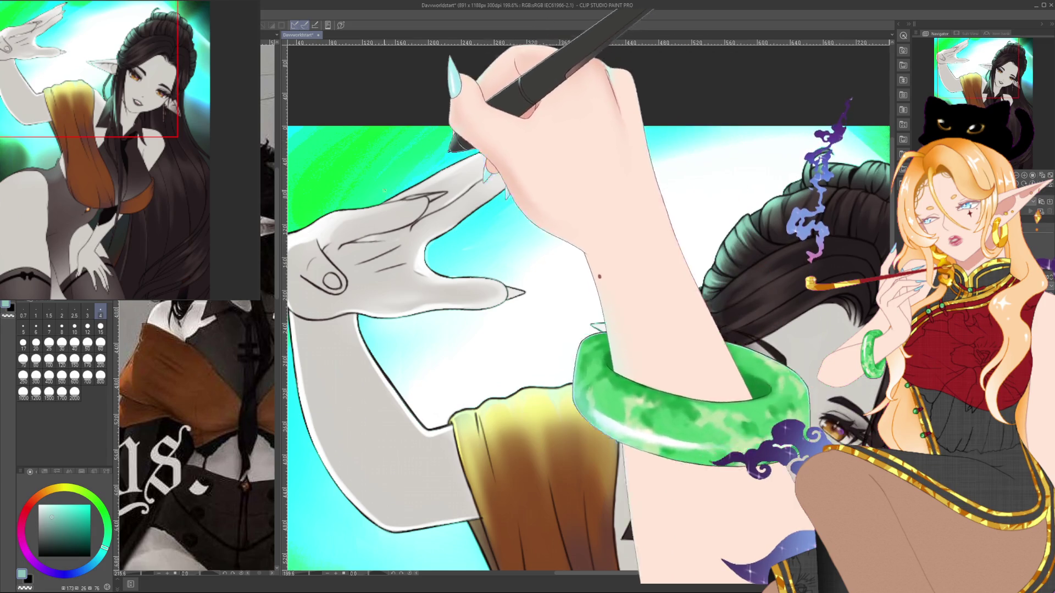
pyautogui.press(']')
pyautogui.press(']')
pyautogui.press(']')
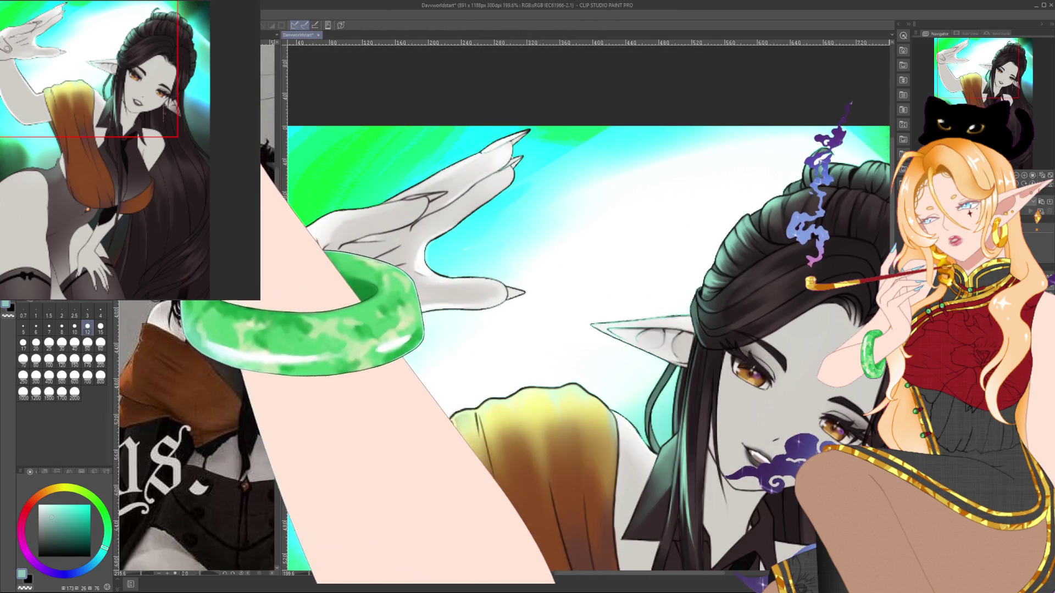
pyautogui.press(']')
pyautogui.press(']')
pyautogui.press(']')
pyautogui.press('[')
pyautogui.press('[')
pyautogui.press('[')
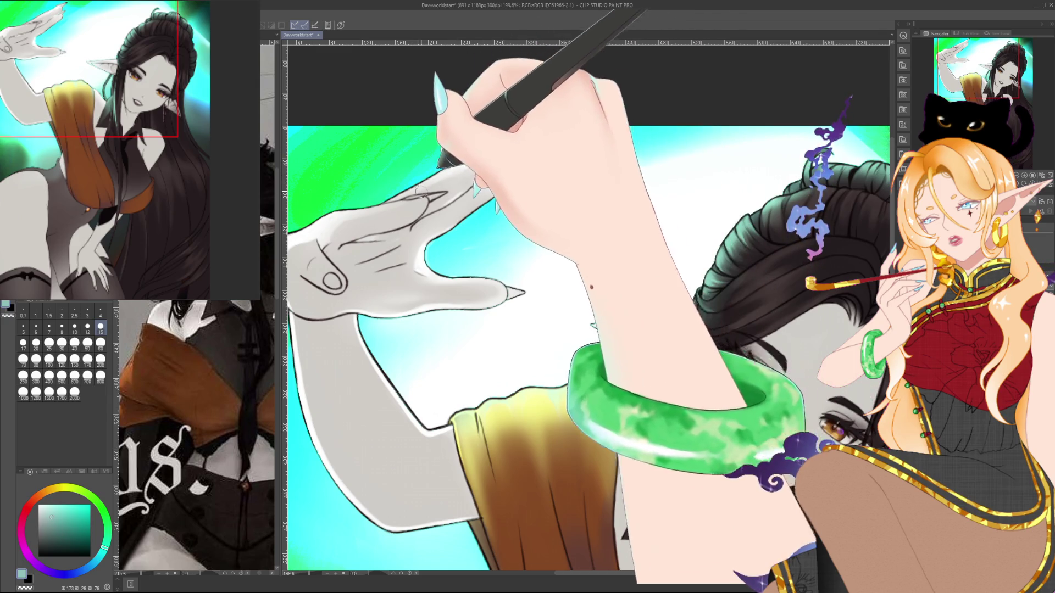
pyautogui.moveTo(424, 190); pyautogui.dragTo(442, 171)
pyautogui.click(100, 312)
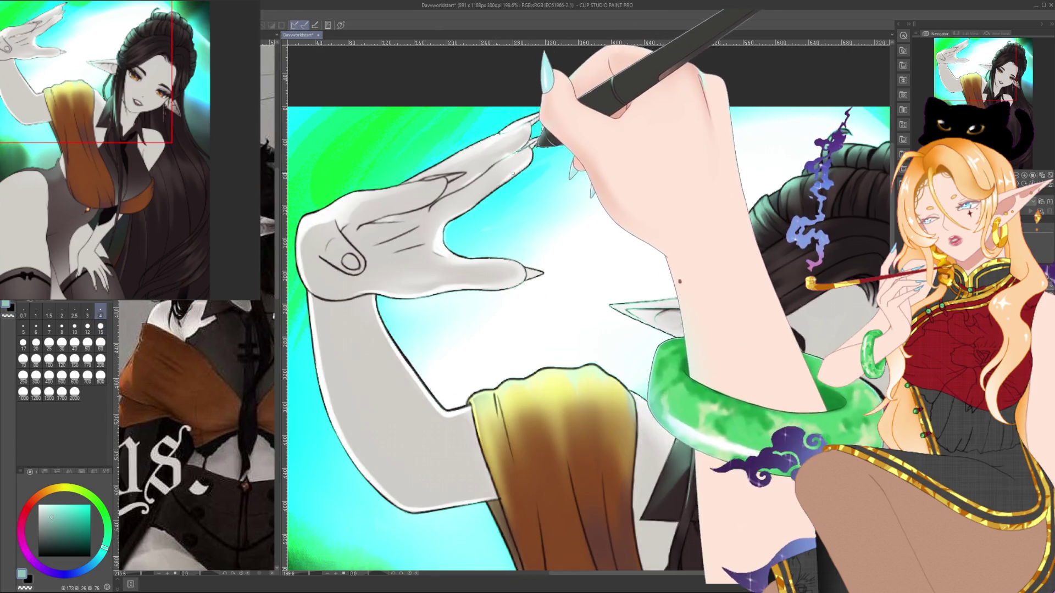
pyautogui.click(75, 328)
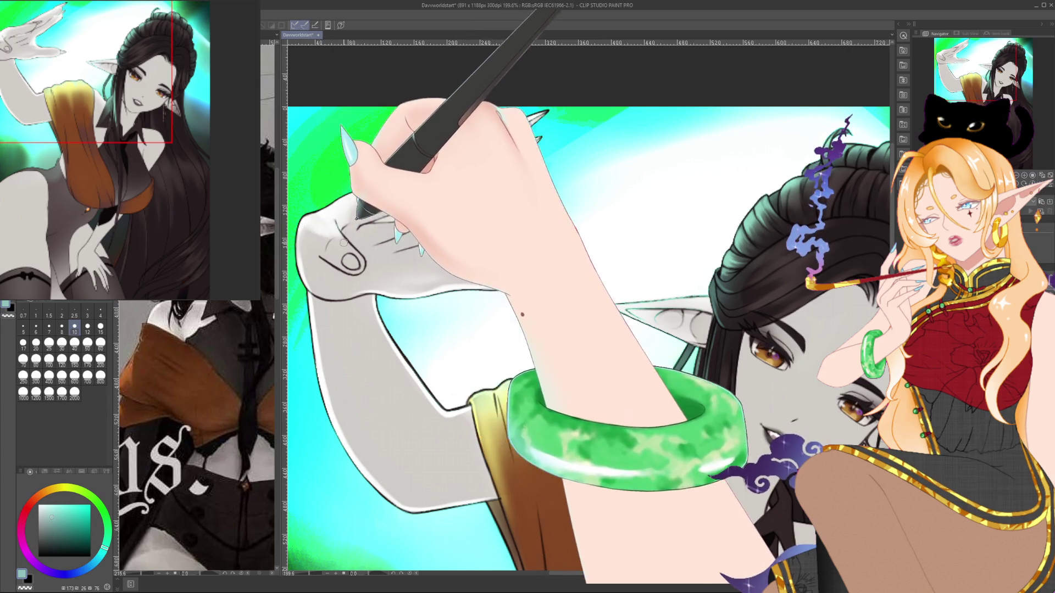
pyautogui.moveTo(349, 220); pyautogui.dragTo(332, 209)
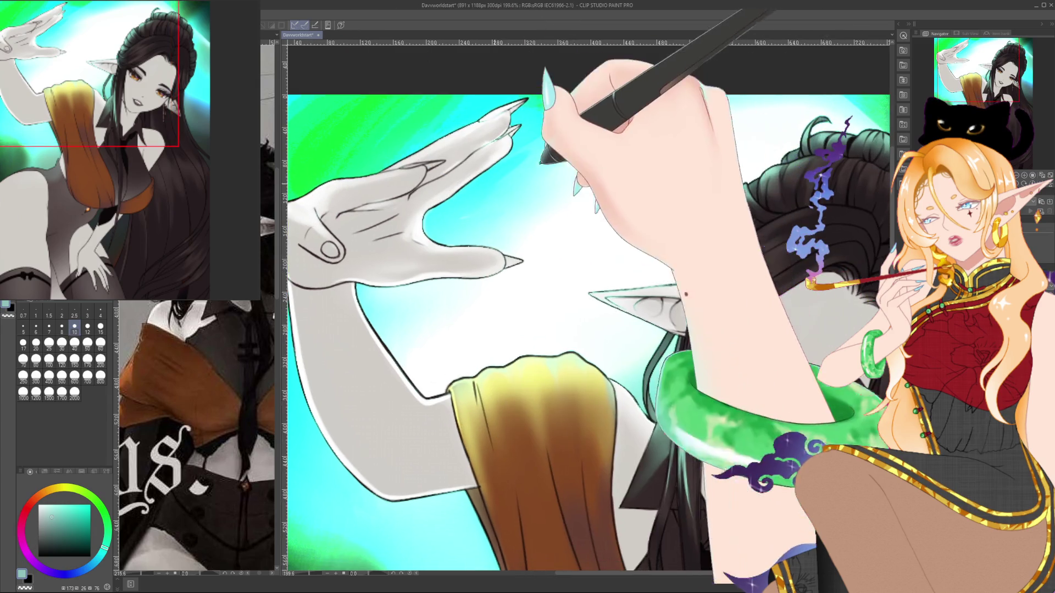
pyautogui.scroll(-3, 466, 147)
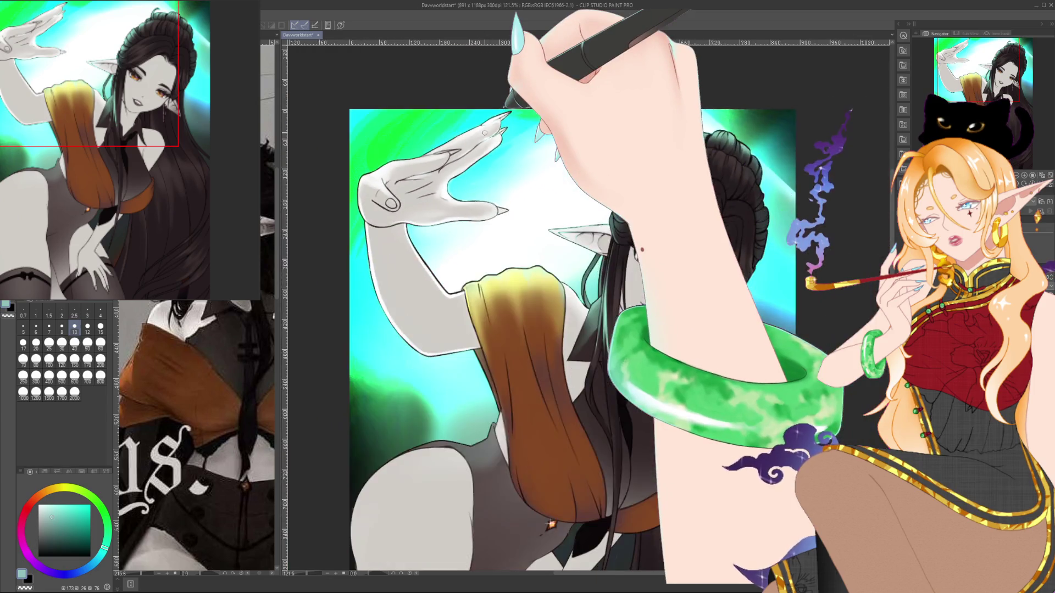
pyautogui.scroll(1, 469, 138)
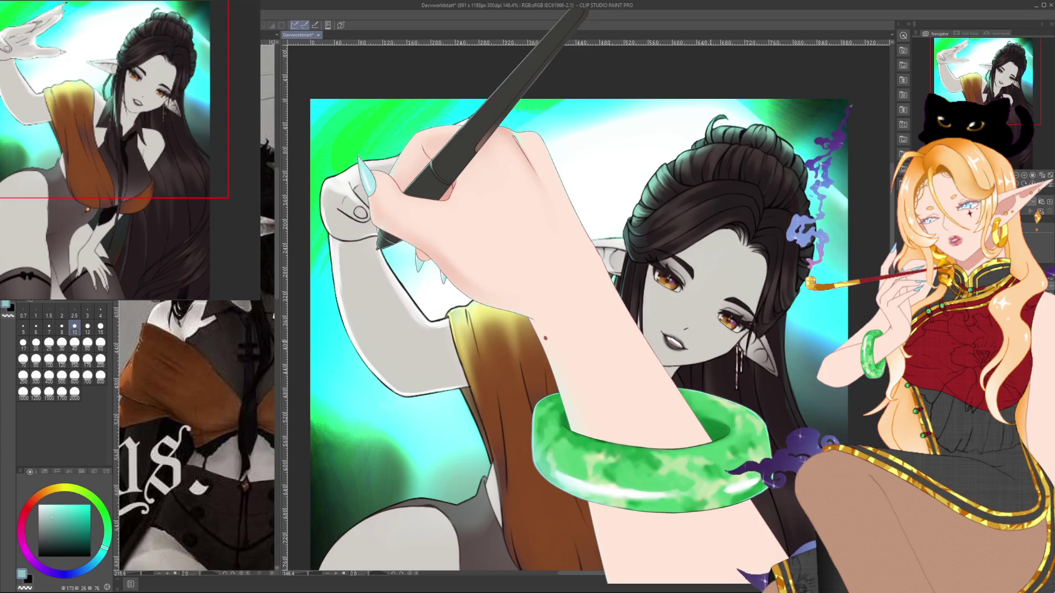
pyautogui.moveTo(359, 346); pyautogui.dragTo(340, 291)
pyautogui.scroll(-5, 691, 237)
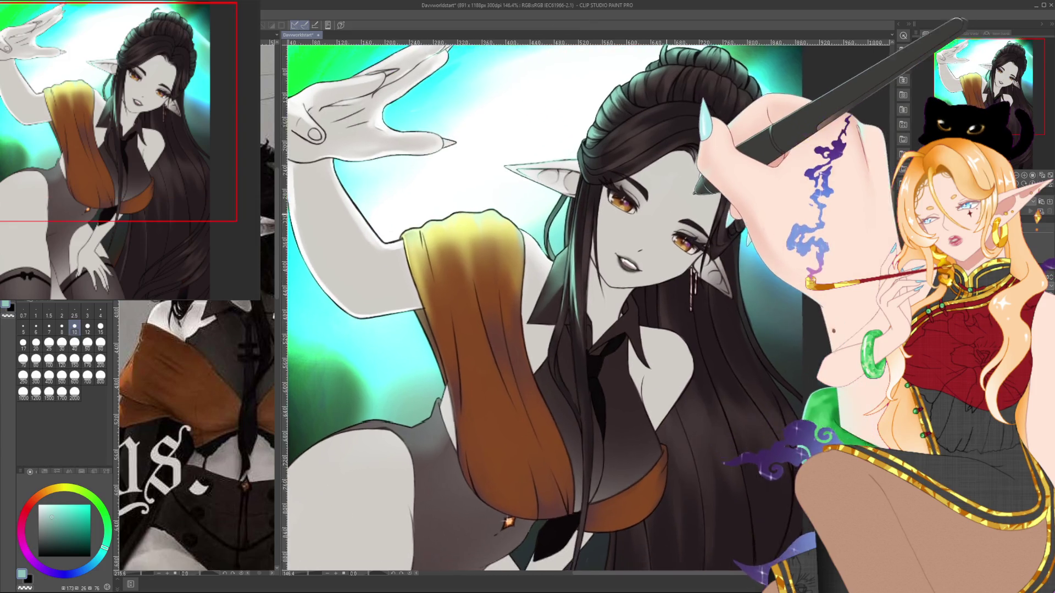
pyautogui.scroll(4, 464, 336)
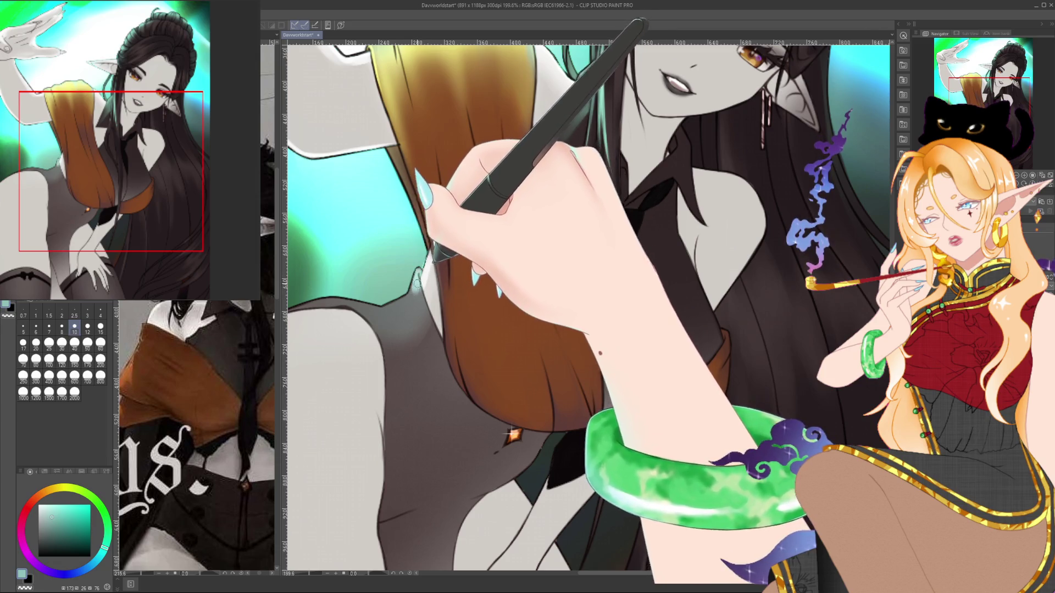
pyautogui.moveTo(372, 313); pyautogui.dragTo(469, 244)
# With the canvas rotated, paint a white highlight along the leg's outer contour.
pyautogui.moveTo(611, 365); pyautogui.dragTo(482, 313)
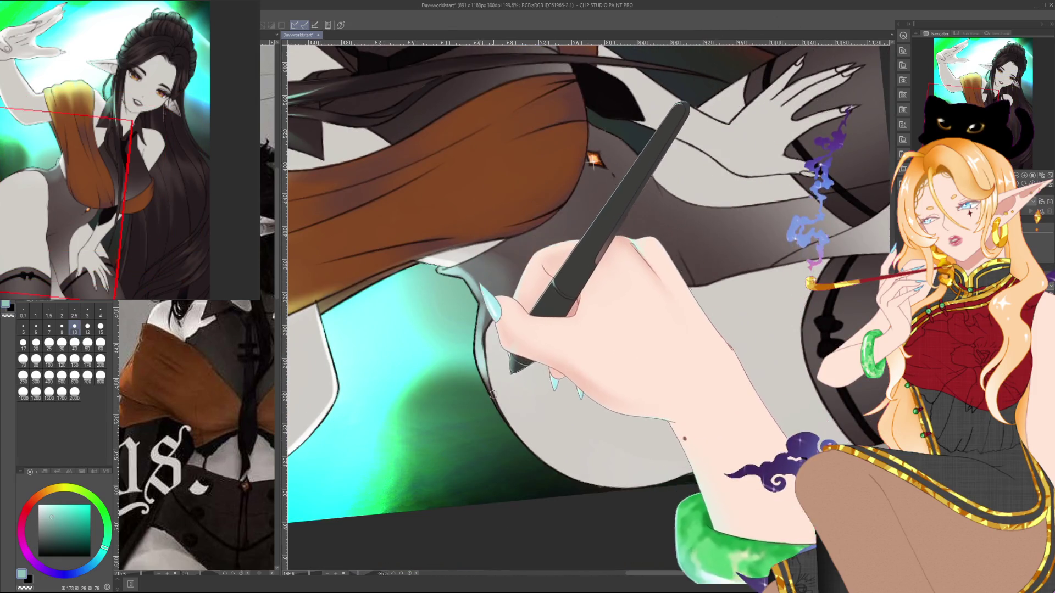
pyautogui.moveTo(536, 443); pyautogui.dragTo(593, 479)
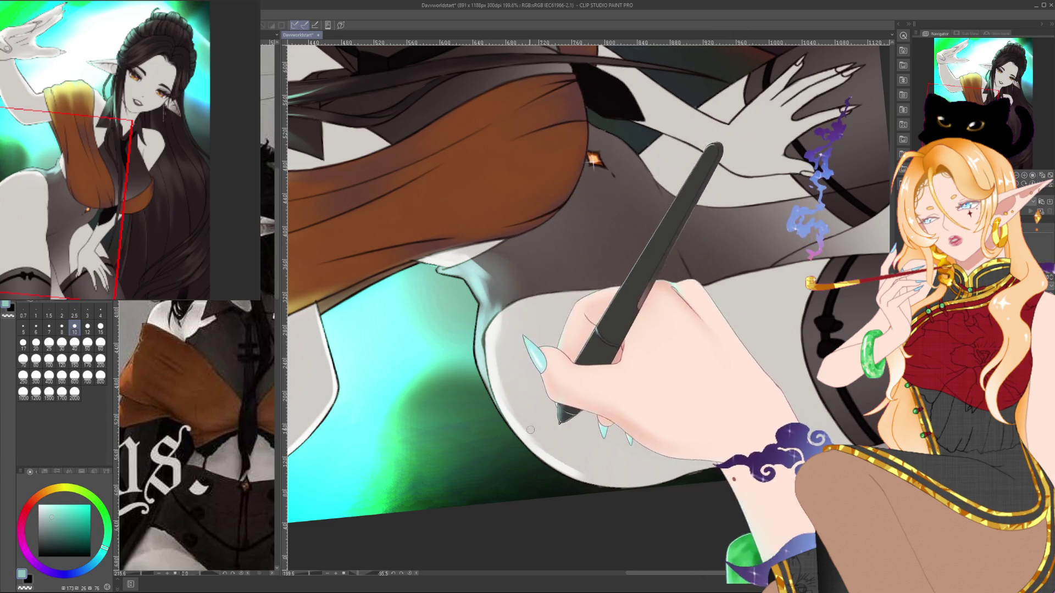
pyautogui.moveTo(594, 472); pyautogui.dragTo(457, 278)
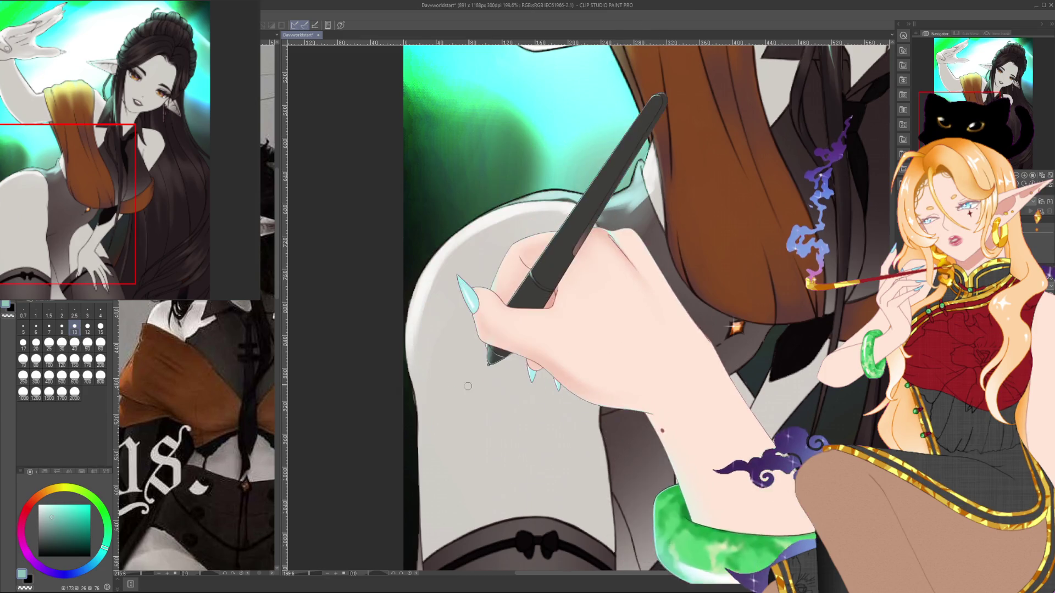
# Frame the hip and the hand on the thigh and pick brush size 6.
pyautogui.moveTo(412, 307); pyautogui.dragTo(360, 203)
pyautogui.moveTo(619, 271); pyautogui.dragTo(668, 391)
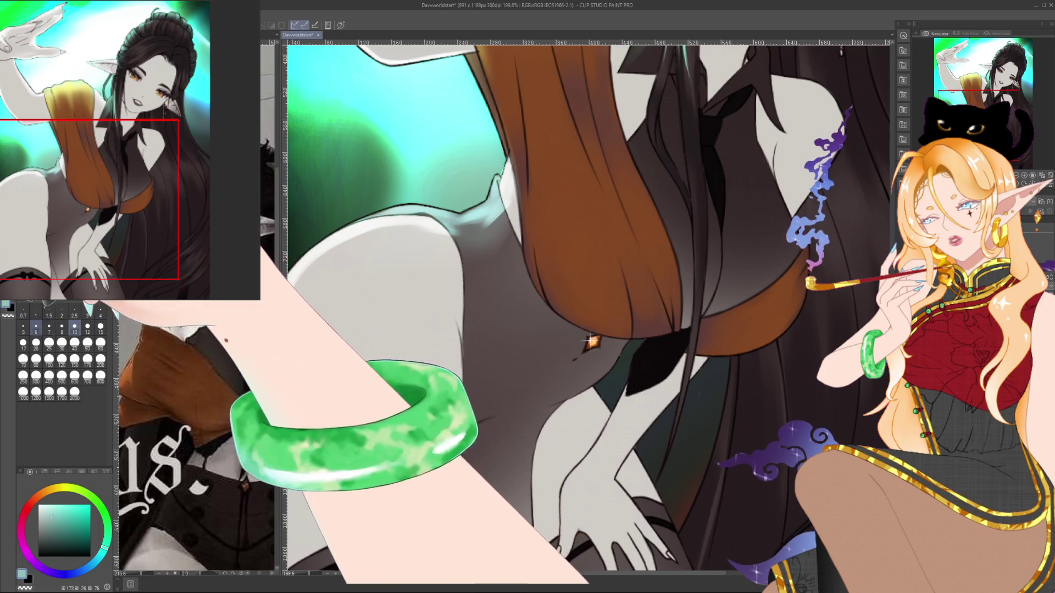
pyautogui.click(36, 329)
pyautogui.moveTo(616, 350); pyautogui.dragTo(596, 326)
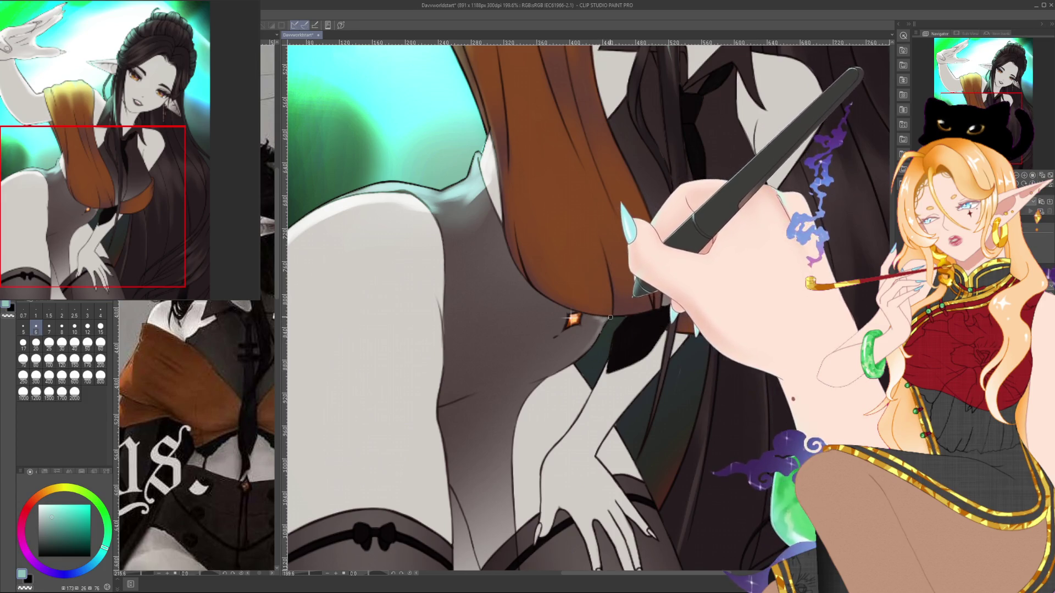
# Sample the light teal rim colour and stroke it along the dark jacket edge at the waist.
pyautogui.moveTo(613, 300); pyautogui.dragTo(590, 273)
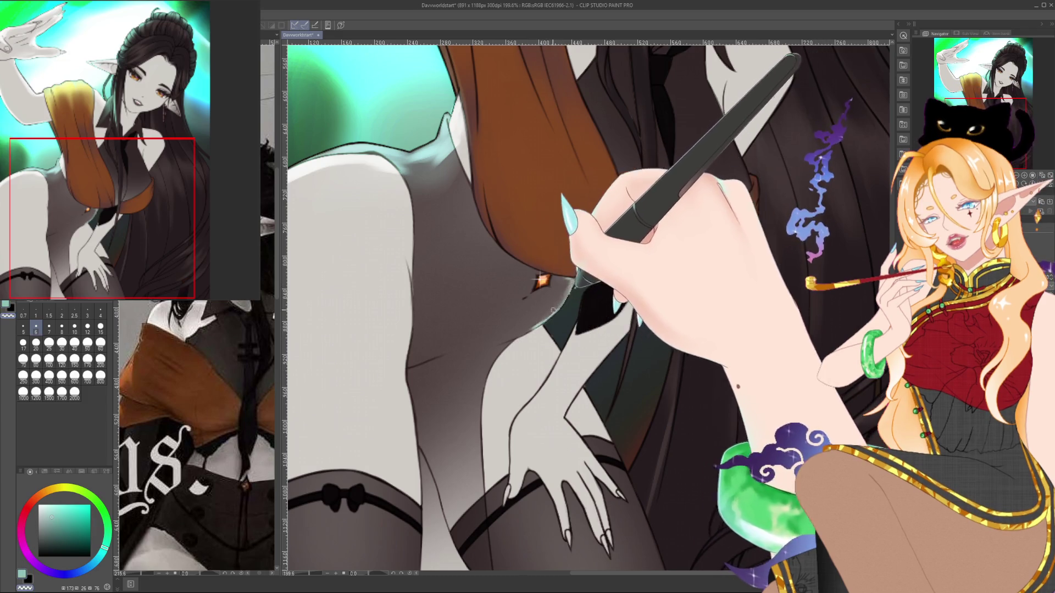
pyautogui.scroll(-2, 580, 283)
pyautogui.press('[')
pyautogui.press('[')
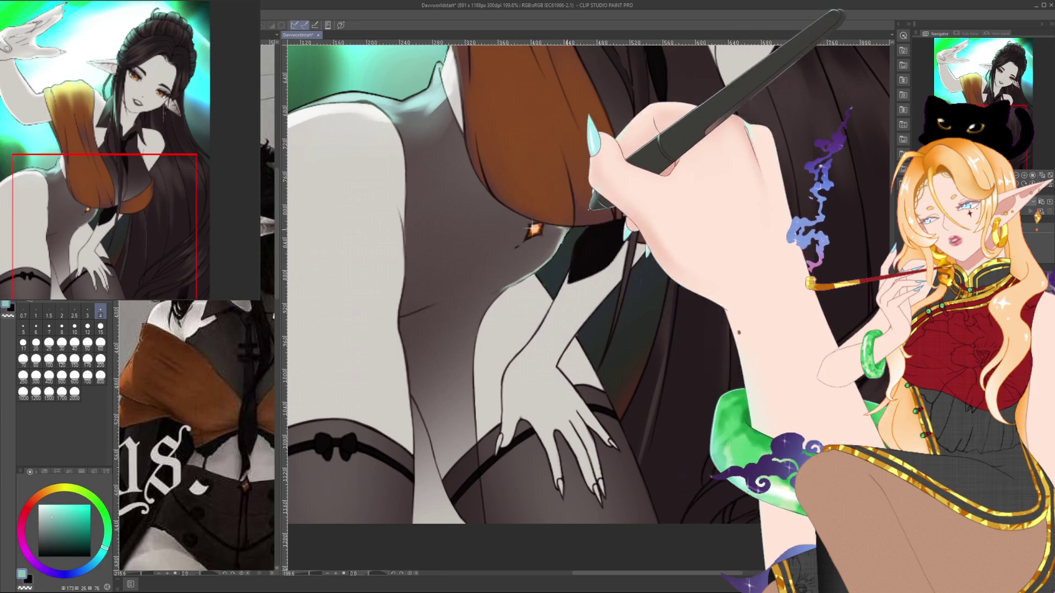
pyautogui.press(']')
pyautogui.press(']')
pyautogui.press(']')
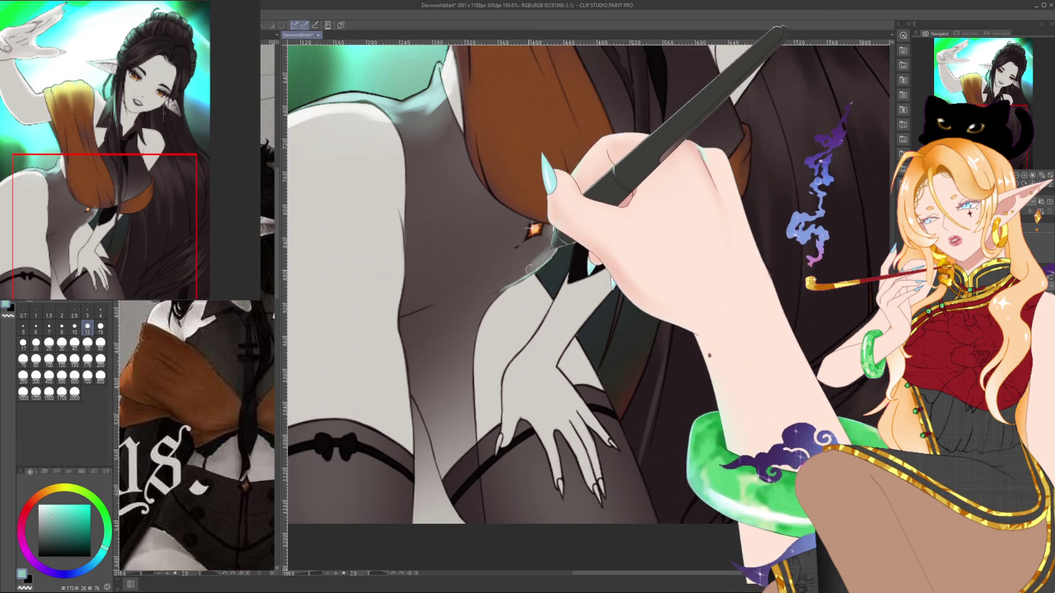
pyautogui.keyDown('alt'); pyautogui.click(543, 247); pyautogui.keyUp('alt')
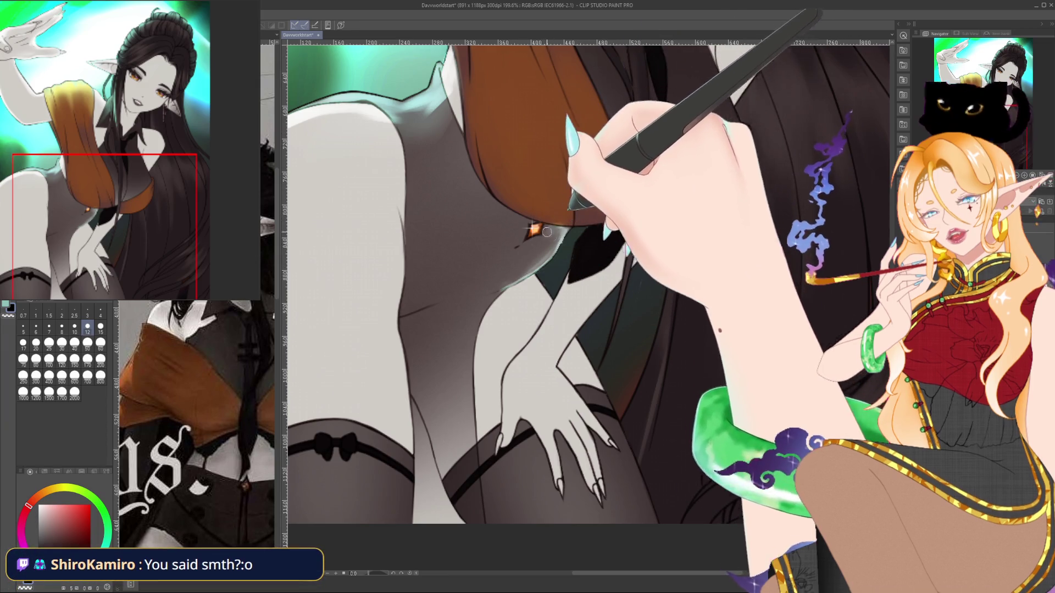
pyautogui.keyDown('alt'); pyautogui.click(509, 282); pyautogui.keyUp('alt')
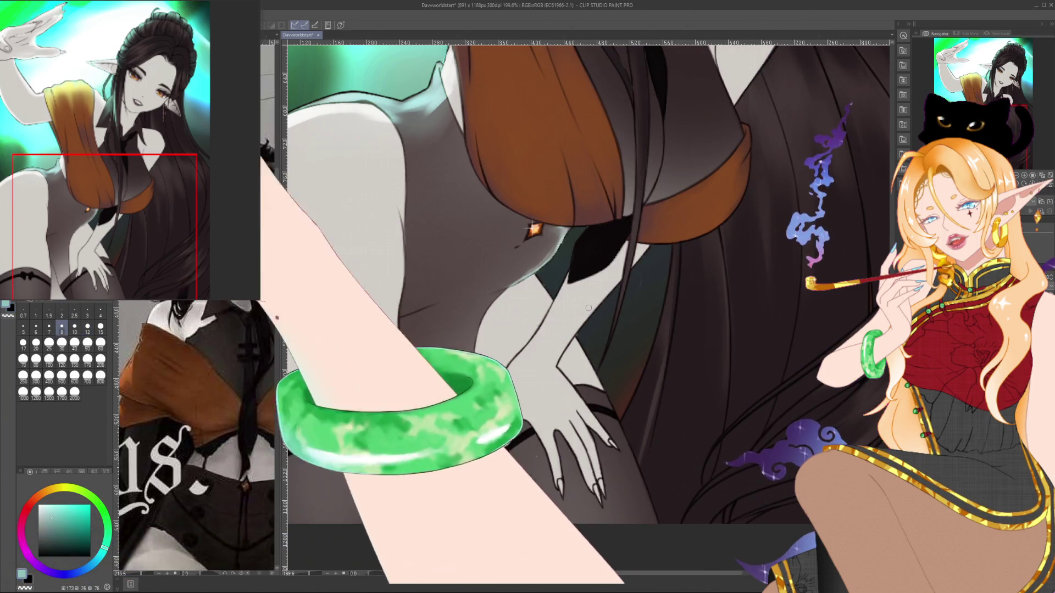
pyautogui.moveTo(533, 278)
pyautogui.mouseDown()
pyautogui.moveTo(542, 291)
pyautogui.moveTo(527, 229)
pyautogui.mouseUp()
pyautogui.keyDown('alt'); pyautogui.click(556, 297); pyautogui.keyUp('alt')
pyautogui.keyDown('alt'); pyautogui.click(535, 288); pyautogui.keyUp('alt')
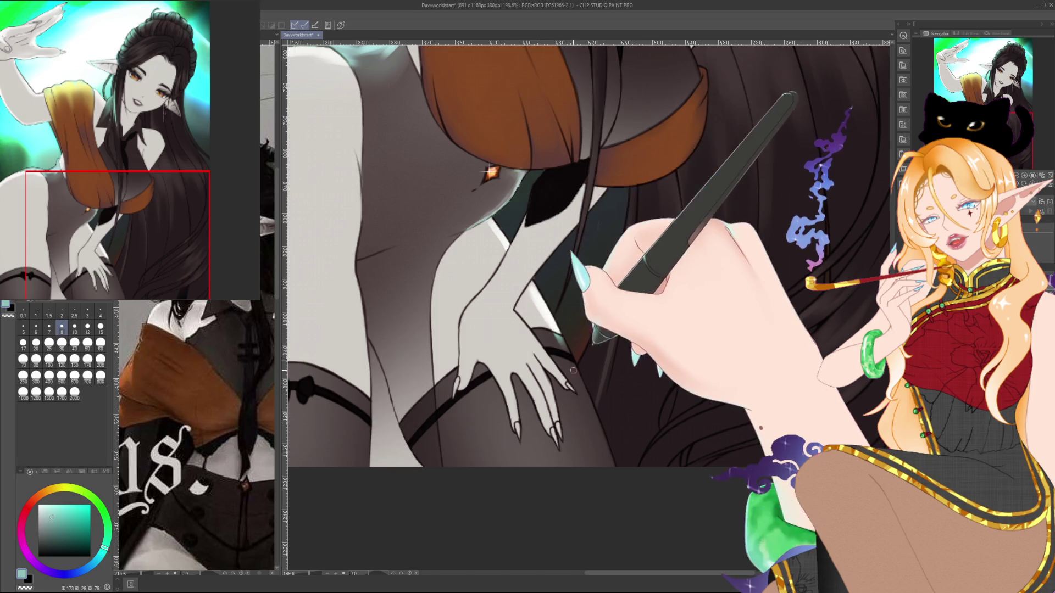
# Sample the near-black line colour, shrink the brush, and frame the hip, hand and shawl.
pyautogui.moveTo(569, 360)
pyautogui.mouseDown()
pyautogui.moveTo(475, 377)
pyautogui.moveTo(515, 363)
pyautogui.moveTo(523, 375)
pyautogui.mouseUp()
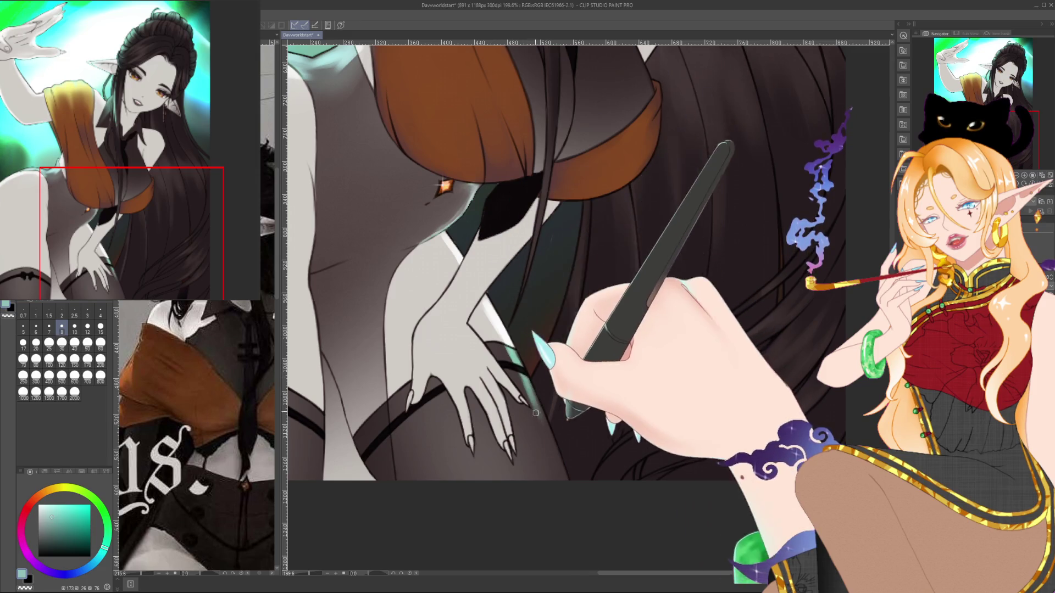
pyautogui.keyDown('alt'); pyautogui.click(511, 363); pyautogui.keyUp('alt')
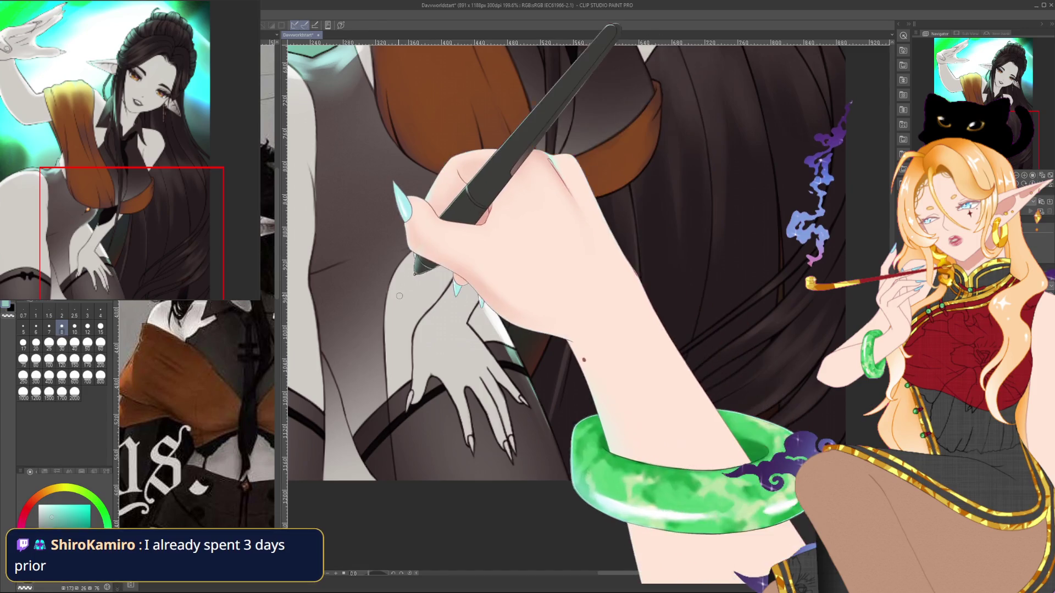
pyautogui.click(100, 312)
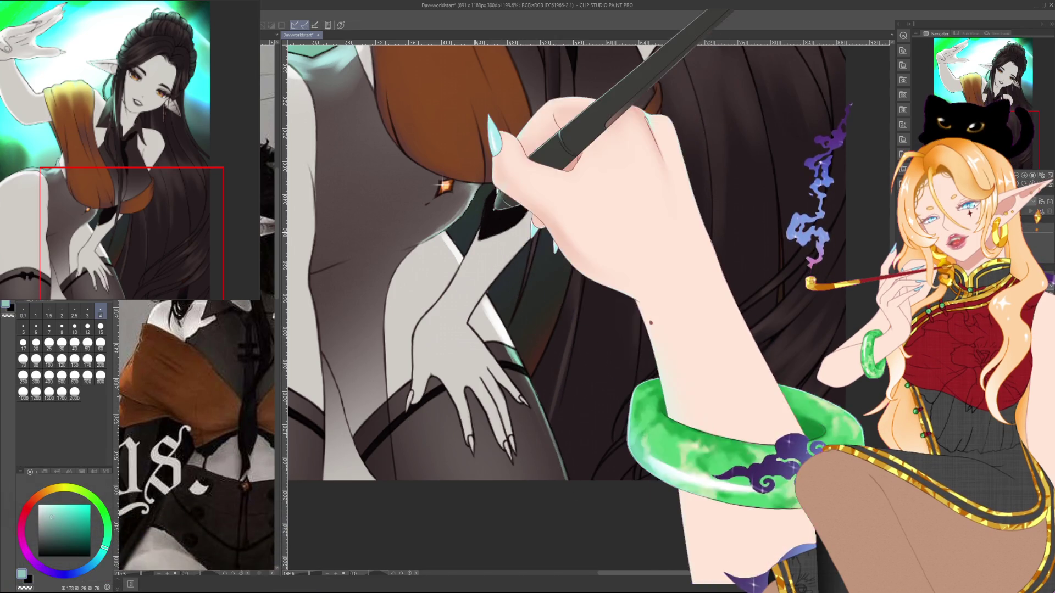
pyautogui.moveTo(460, 267); pyautogui.dragTo(486, 274)
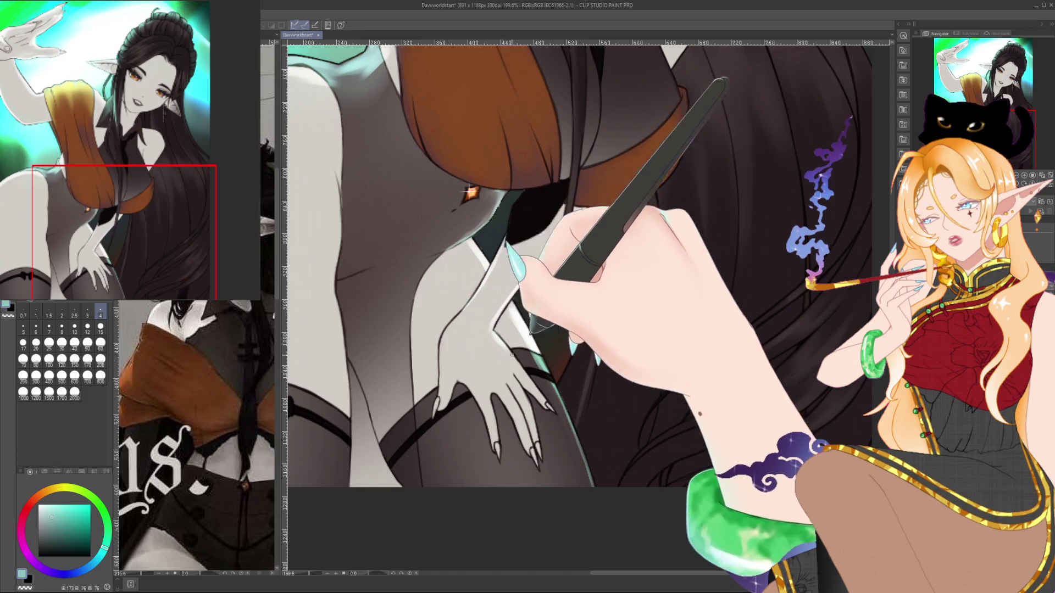
pyautogui.moveTo(488, 275); pyautogui.dragTo(553, 341)
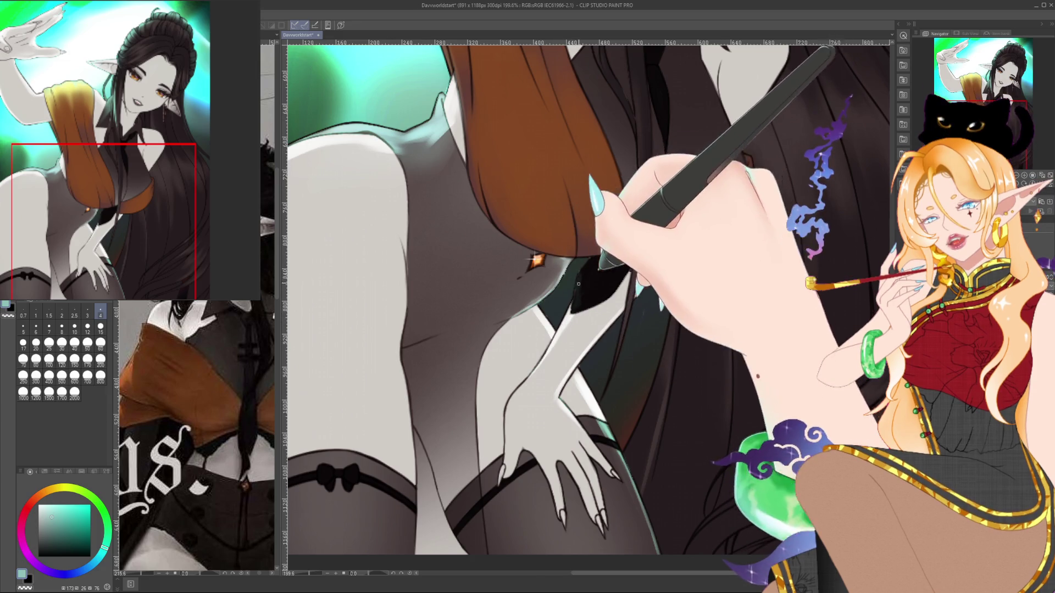
pyautogui.moveTo(588, 266); pyautogui.dragTo(584, 374)
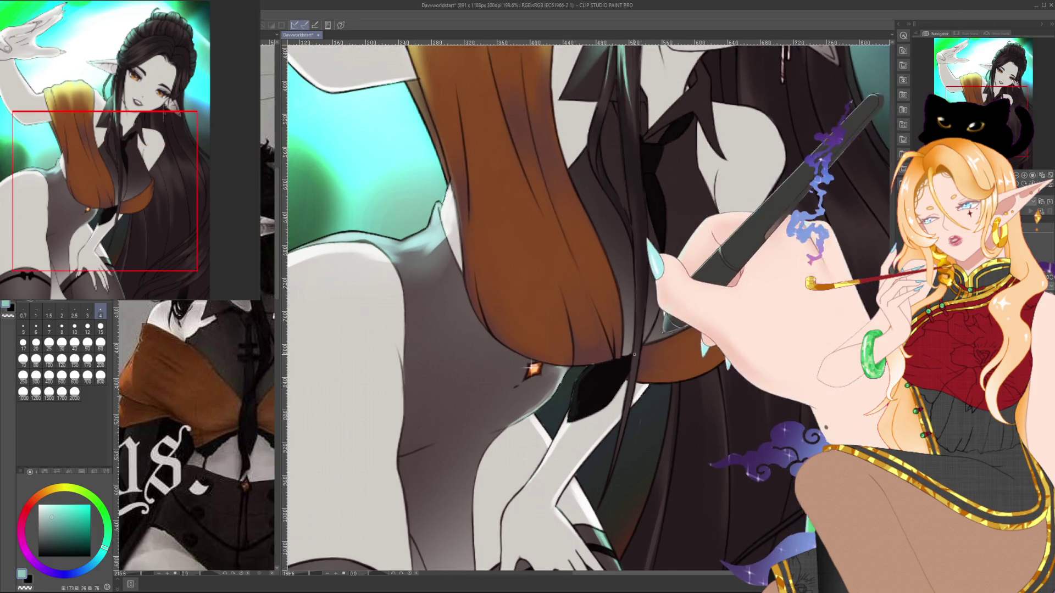
# Rotate the canvas, then reset rotation and flip and zoom to 200%.
pyautogui.moveTo(396, 561)
pyautogui.mouseDown()
pyautogui.moveTo(618, 497)
pyautogui.moveTo(595, 260)
pyautogui.moveTo(418, 385)
pyautogui.moveTo(703, 330)
pyautogui.mouseUp()
pyautogui.moveTo(384, 558)
pyautogui.mouseDown()
pyautogui.moveTo(353, 530)
pyautogui.moveTo(412, 507)
pyautogui.moveTo(532, 317)
pyautogui.mouseUp()
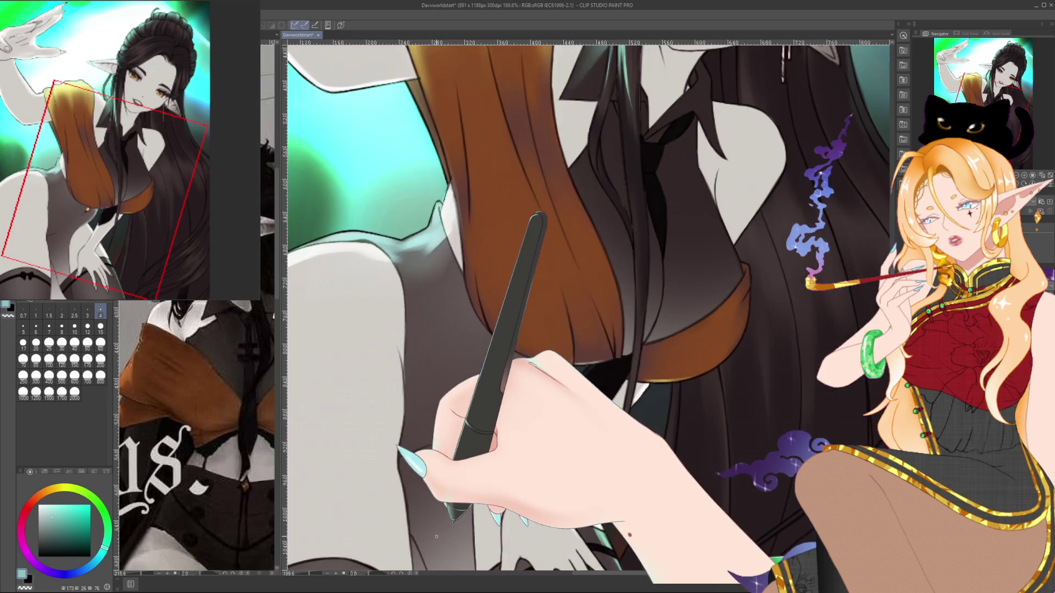
pyautogui.hotkey('ctrl', '@')
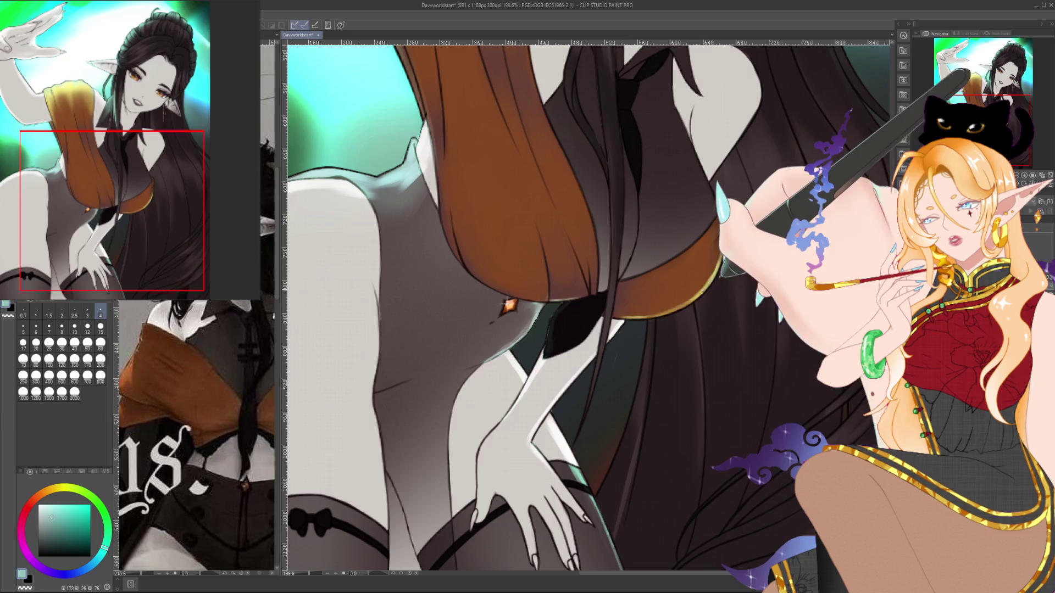
pyautogui.scroll(-3, 685, 287)
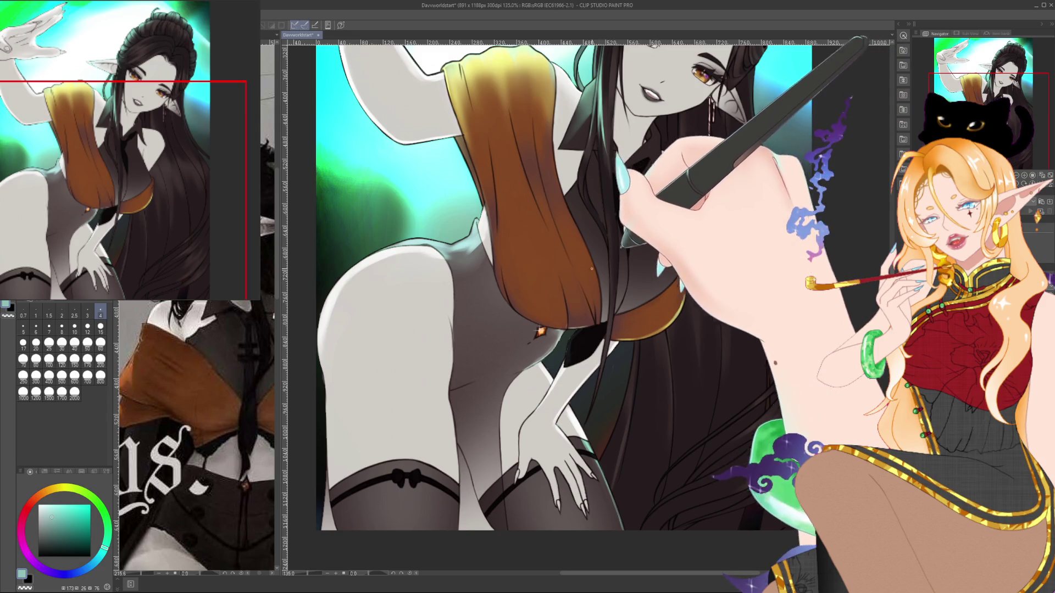
pyautogui.scroll(2, 572, 269)
pyautogui.scroll(1, 572, 269)
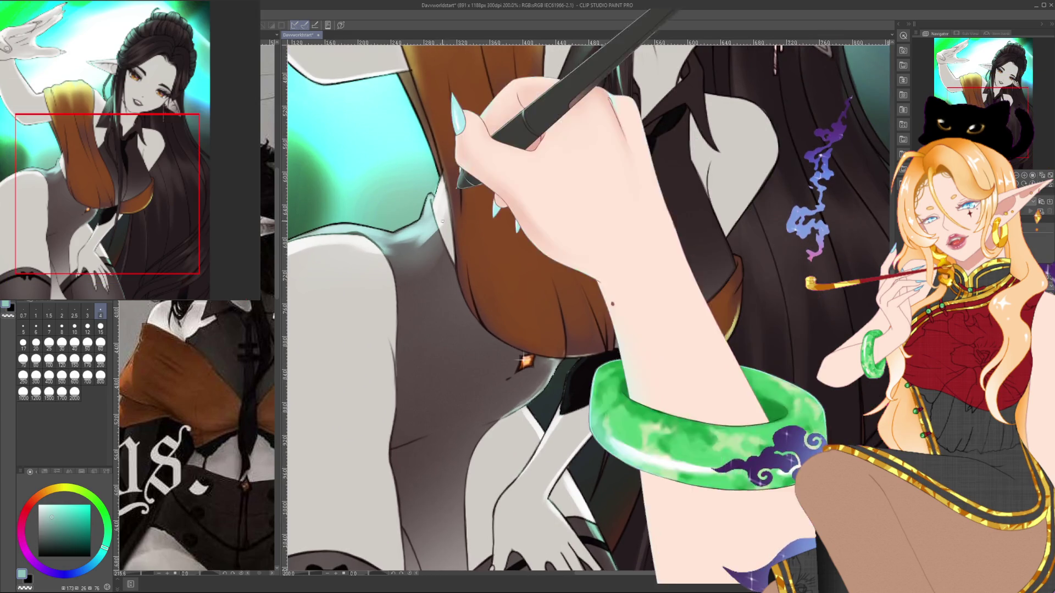
# With a medium brush, airbrush a golden-yellow glow onto the top of the orange shawl.
pyautogui.moveTo(408, 60); pyautogui.dragTo(437, 170)
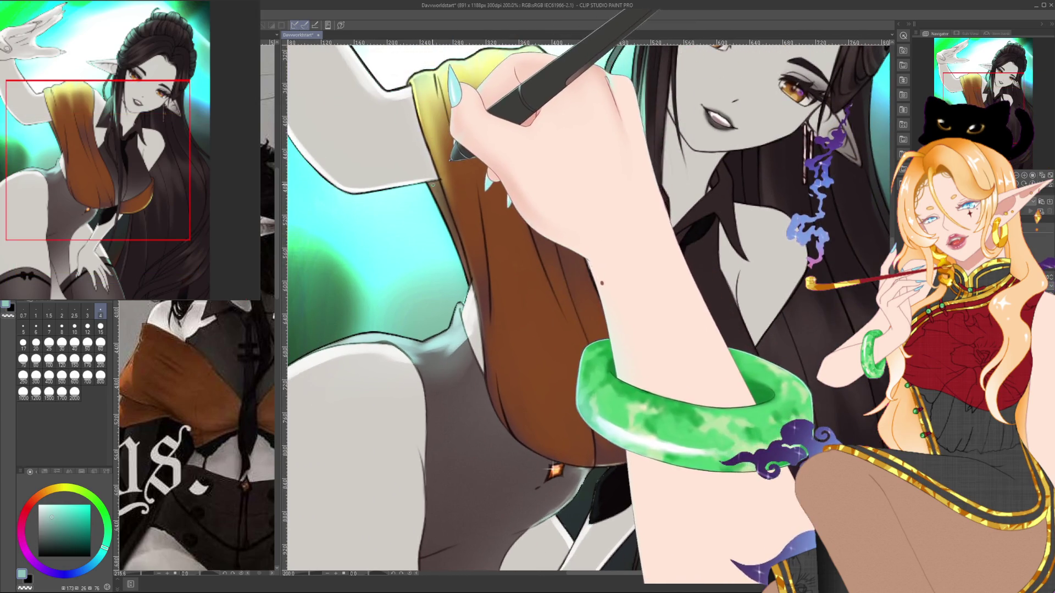
pyautogui.press(']')
pyautogui.press(']')
pyautogui.press(']')
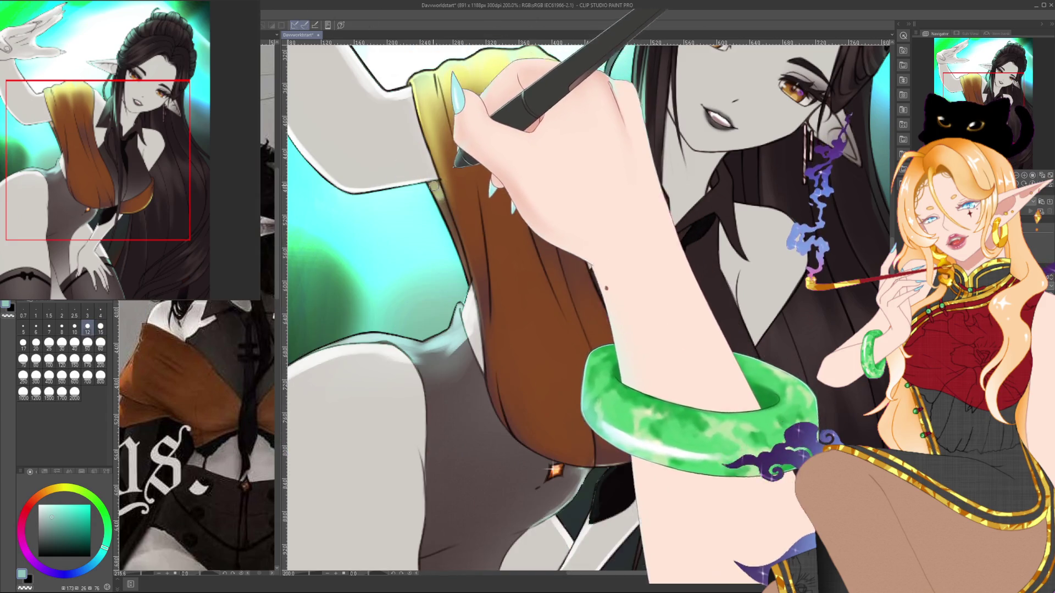
pyautogui.press('[')
pyautogui.press('[')
pyautogui.press('[')
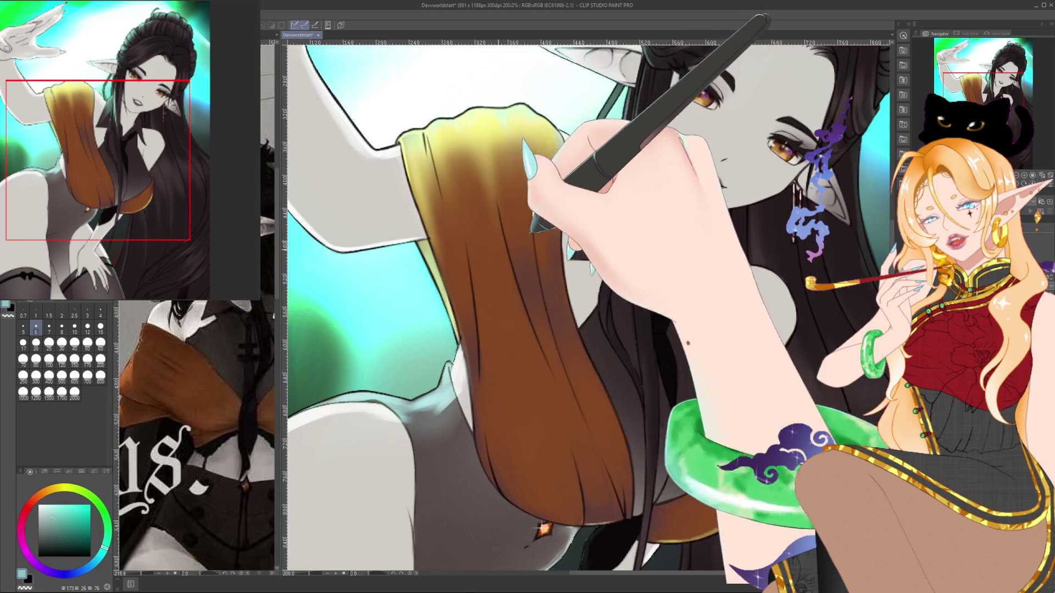
pyautogui.moveTo(467, 268); pyautogui.dragTo(456, 328)
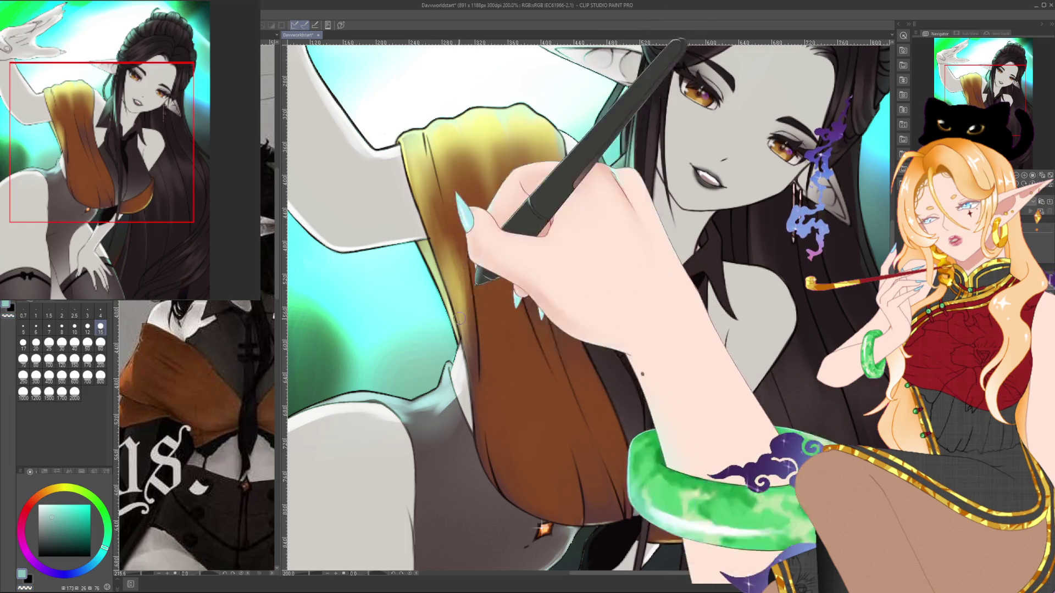
pyautogui.moveTo(457, 305); pyautogui.dragTo(415, 302)
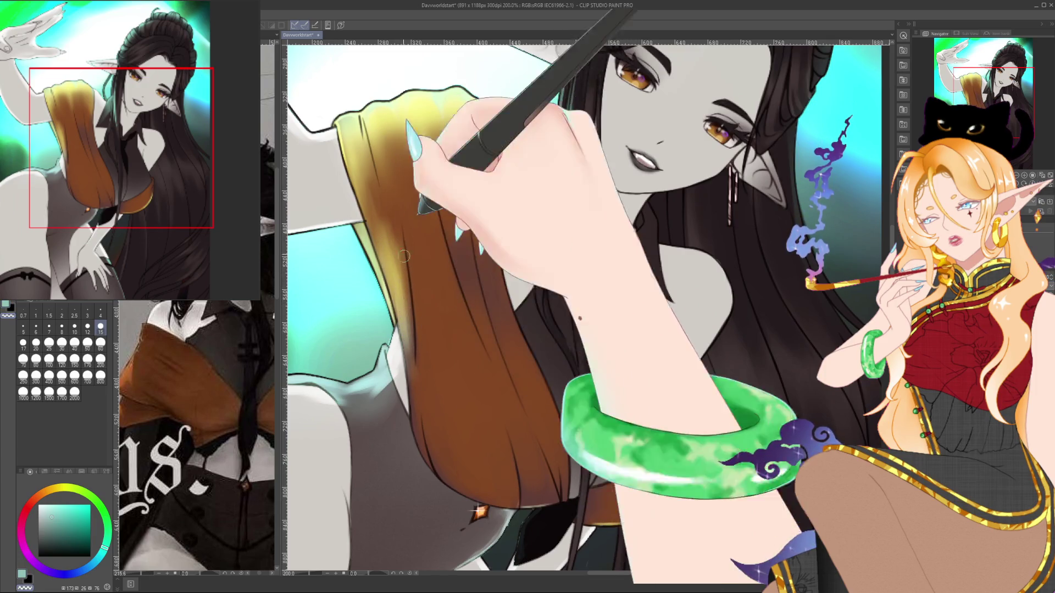
pyautogui.hscroll(3, 523, 192)
pyautogui.moveTo(523, 193)
pyautogui.mouseDown()
pyautogui.moveTo(504, 212)
pyautogui.moveTo(550, 352)
pyautogui.moveTo(498, 412)
pyautogui.moveTo(410, 440)
pyautogui.moveTo(462, 445)
pyautogui.moveTo(426, 407)
pyautogui.moveTo(329, 384)
pyautogui.mouseUp()
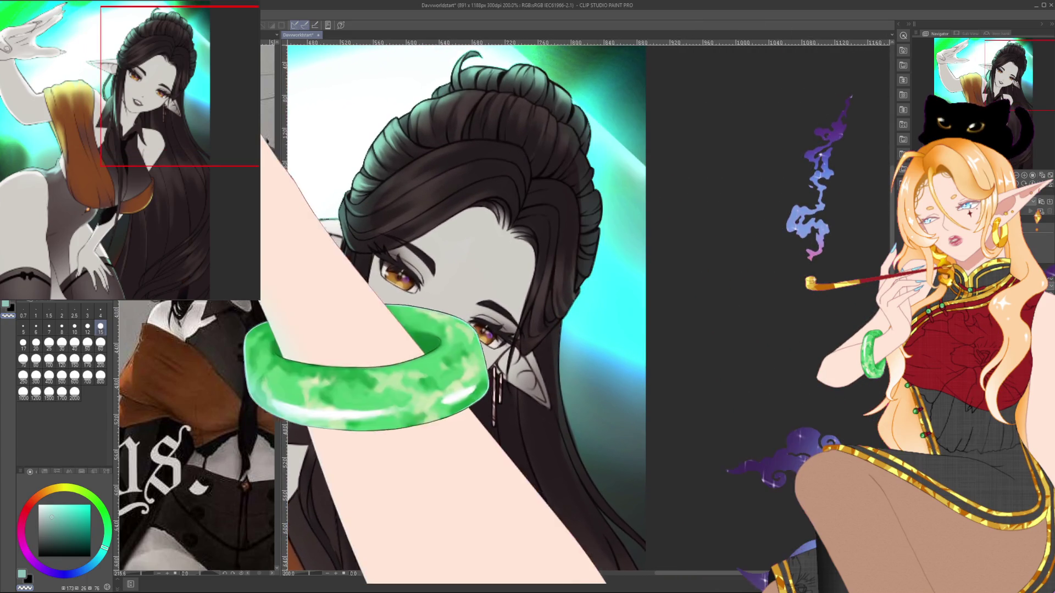
# Using a small brush, paint teal highlights onto the hair strands beside the face and ear.
pyautogui.click(101, 311)
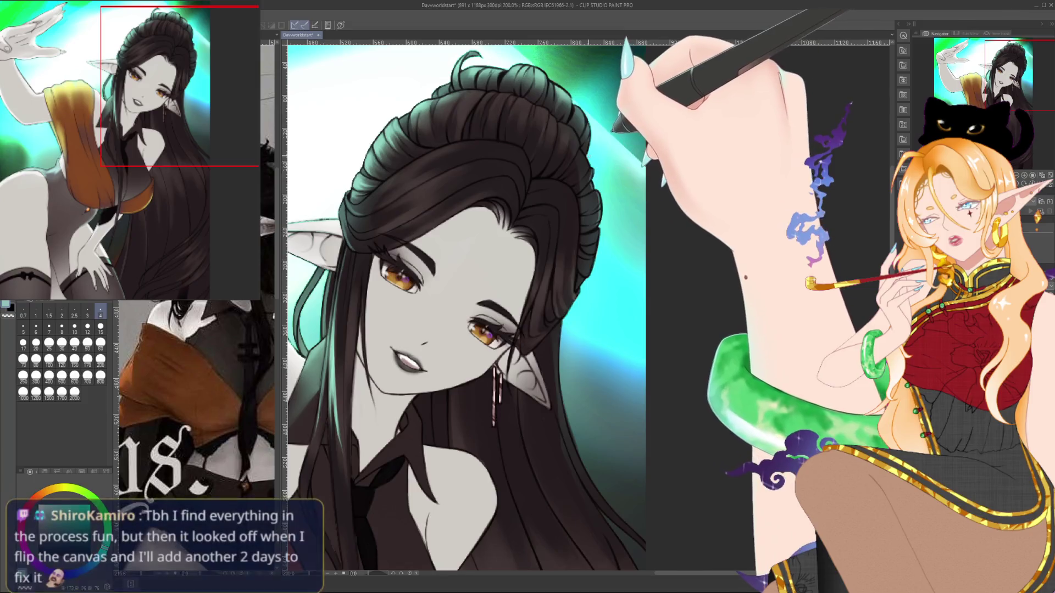
pyautogui.moveTo(650, 272); pyautogui.dragTo(687, 228)
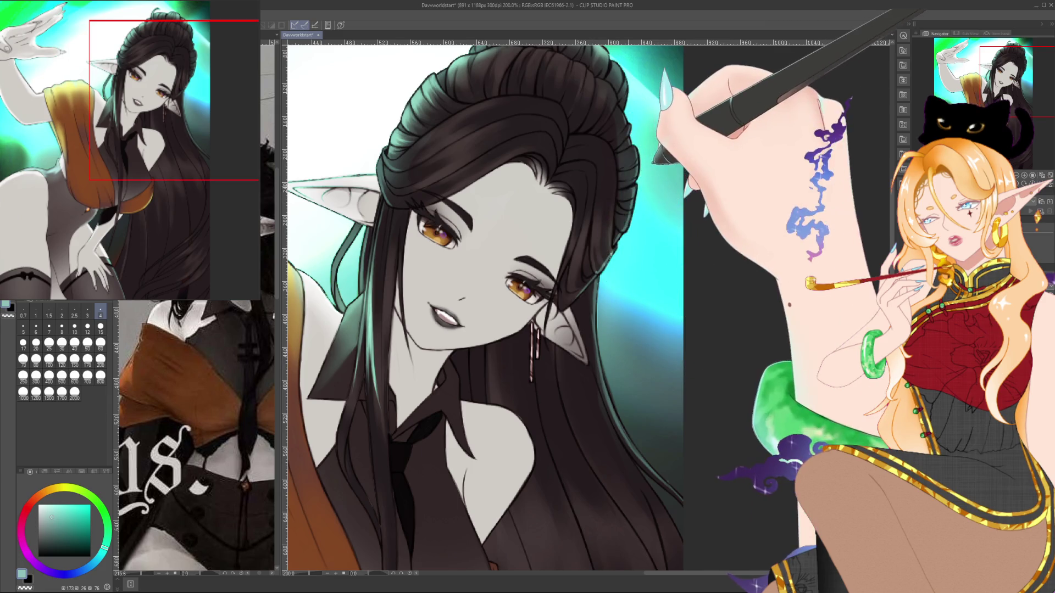
pyautogui.moveTo(601, 246); pyautogui.dragTo(579, 174)
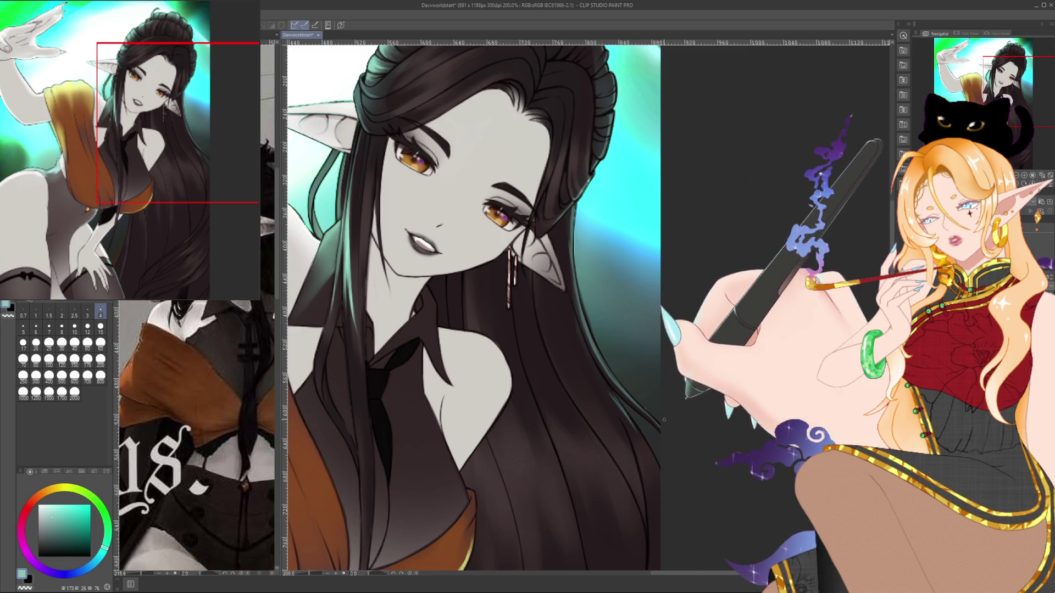
pyautogui.moveTo(663, 417); pyautogui.dragTo(623, 335)
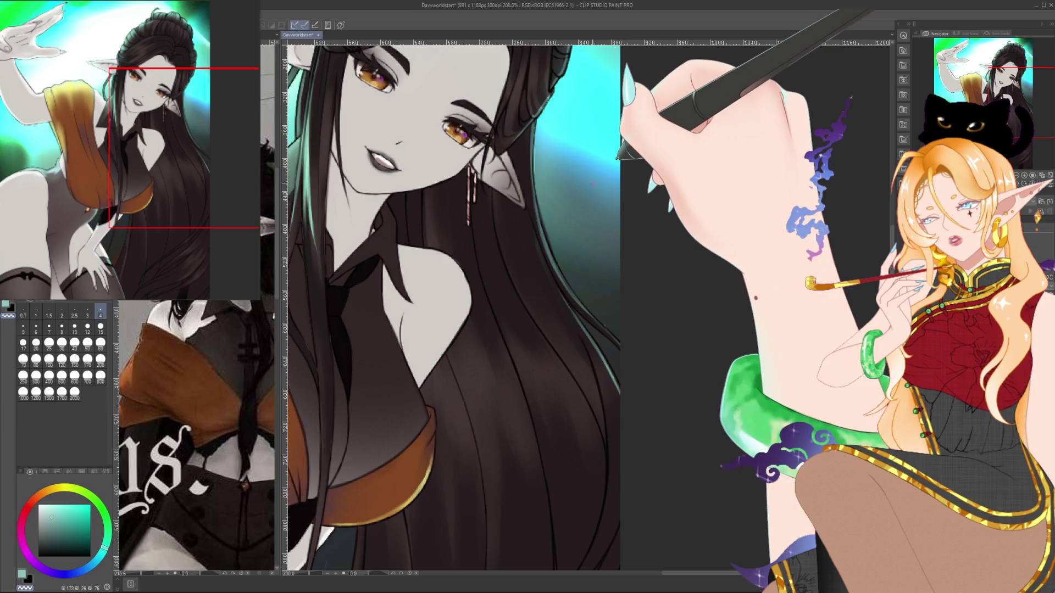
pyautogui.scroll(-5, 592, 184)
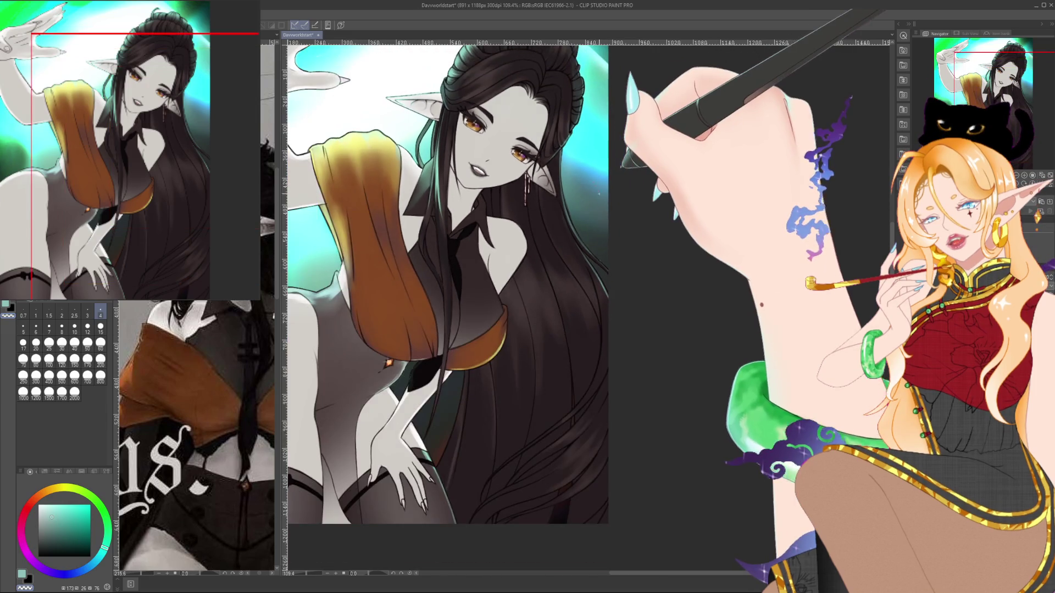
# Pan across the figure and zoom to about 181% on the elf's face and long hair.
pyautogui.scroll(2, 593, 184)
pyautogui.scroll(-3, 592, 184)
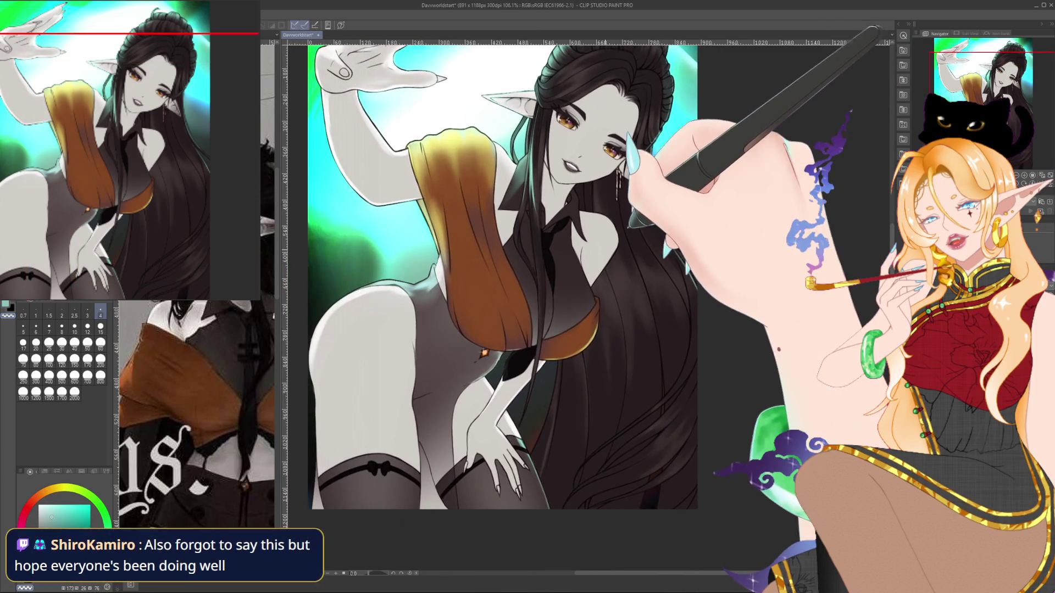
pyautogui.moveTo(593, 360); pyautogui.dragTo(651, 352)
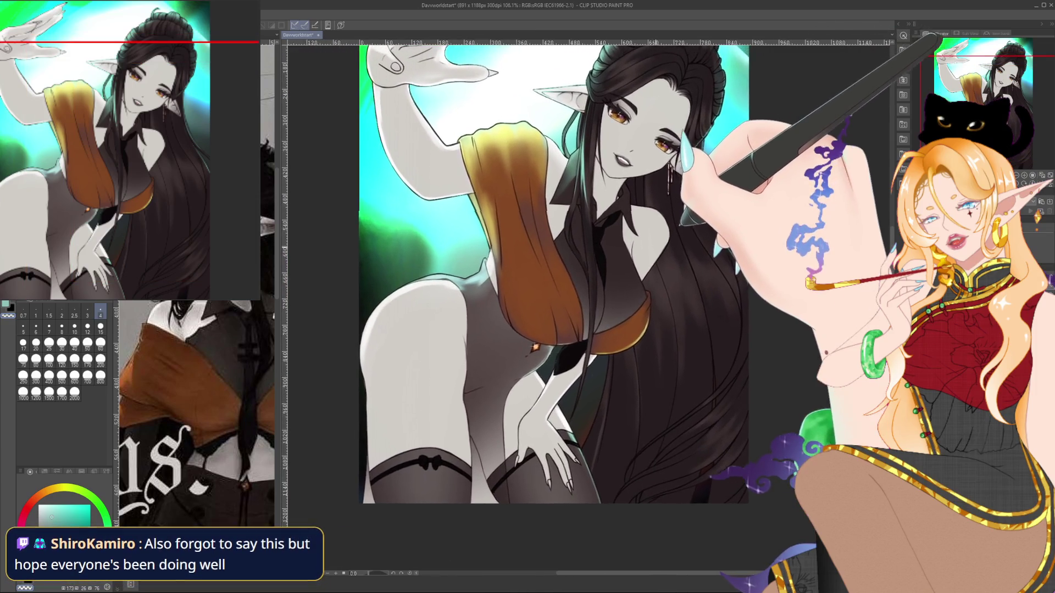
pyautogui.scroll(6, 651, 352)
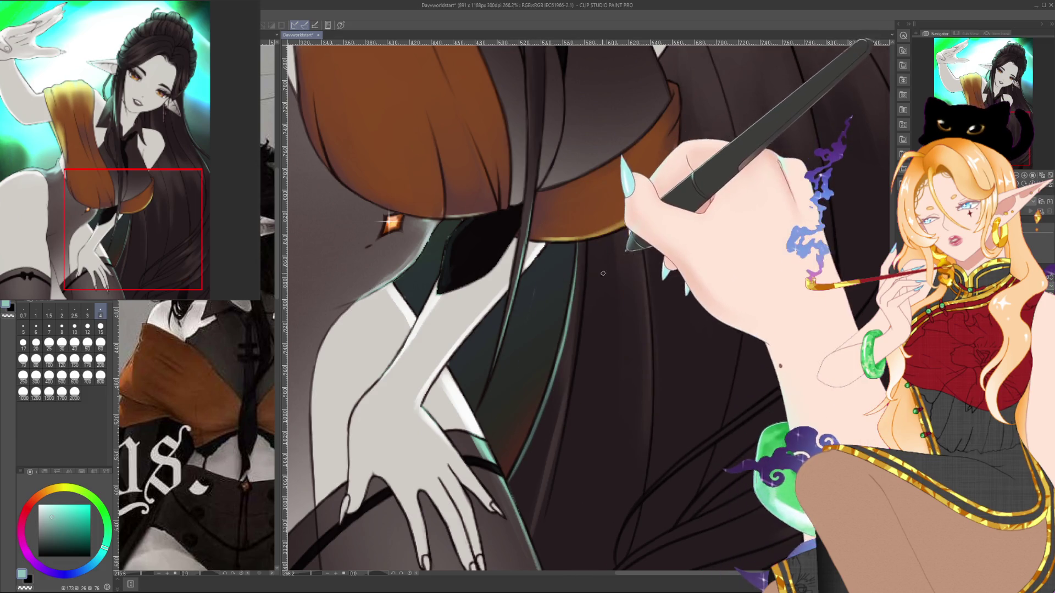
pyautogui.scroll(-3, 640, 218)
pyautogui.moveTo(665, 301); pyautogui.dragTo(602, 346)
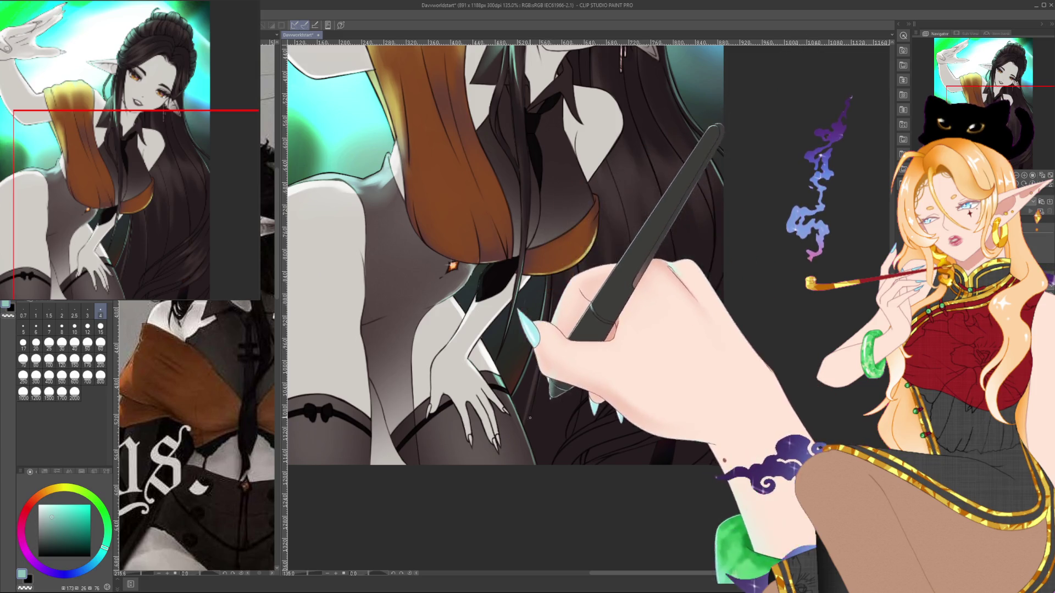
pyautogui.moveTo(550, 323); pyautogui.dragTo(529, 391)
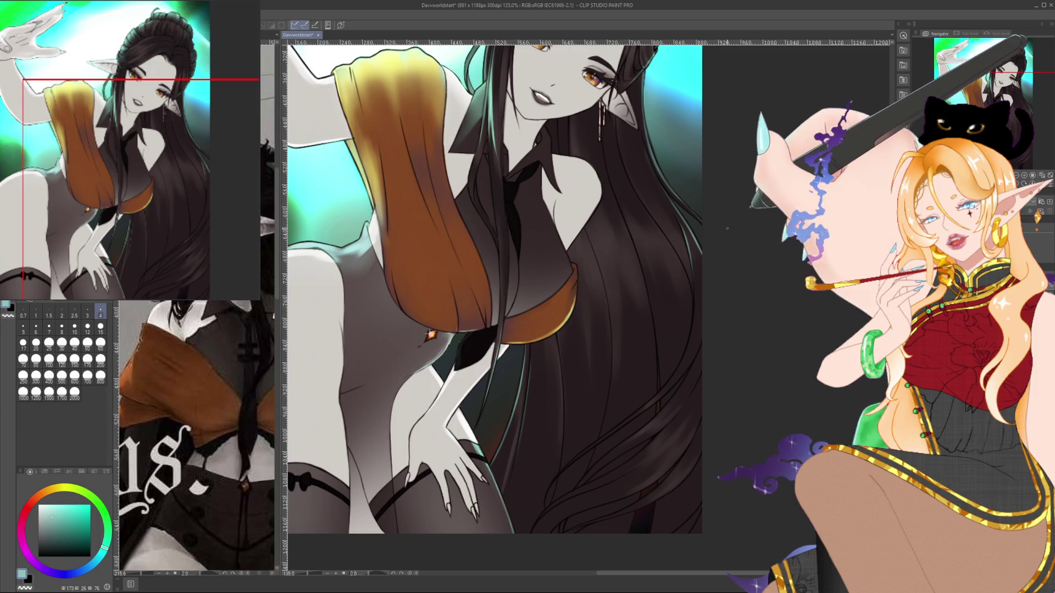
pyautogui.scroll(-3, 495, 286)
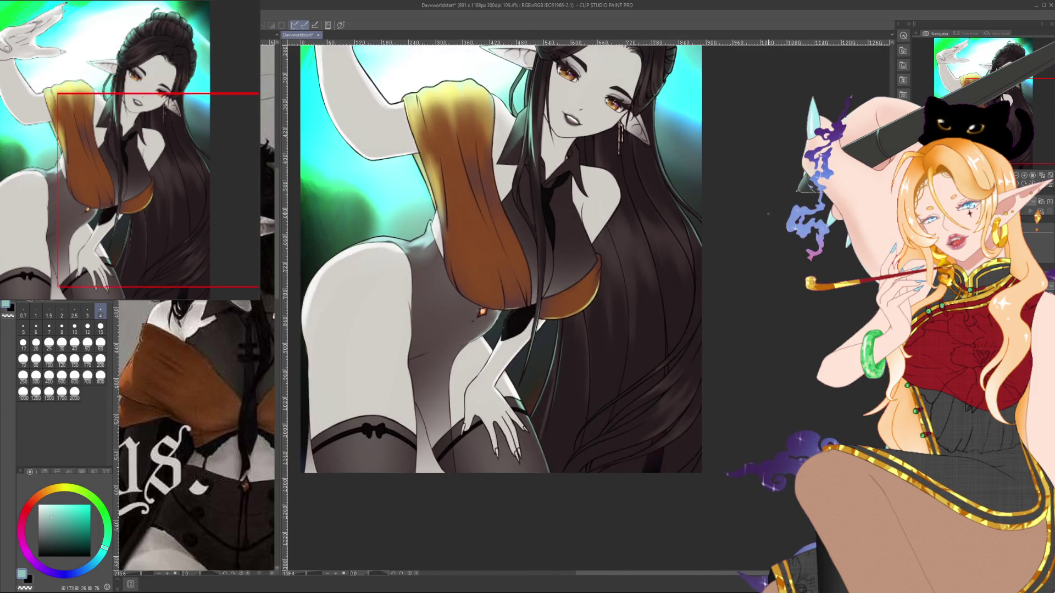
pyautogui.hscroll(1, 487, 283)
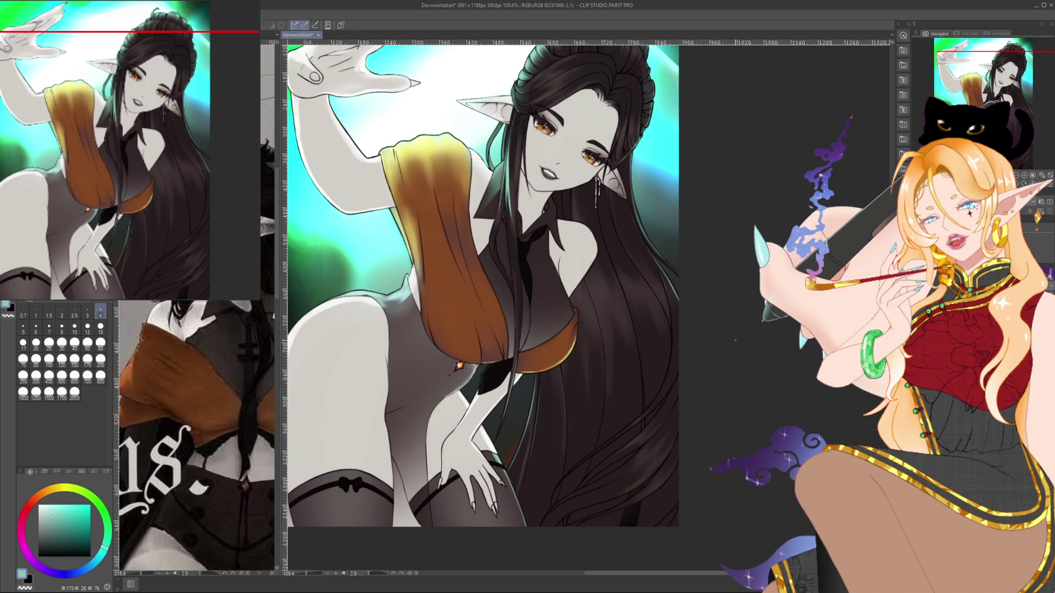
pyautogui.scroll(4, 830, 231)
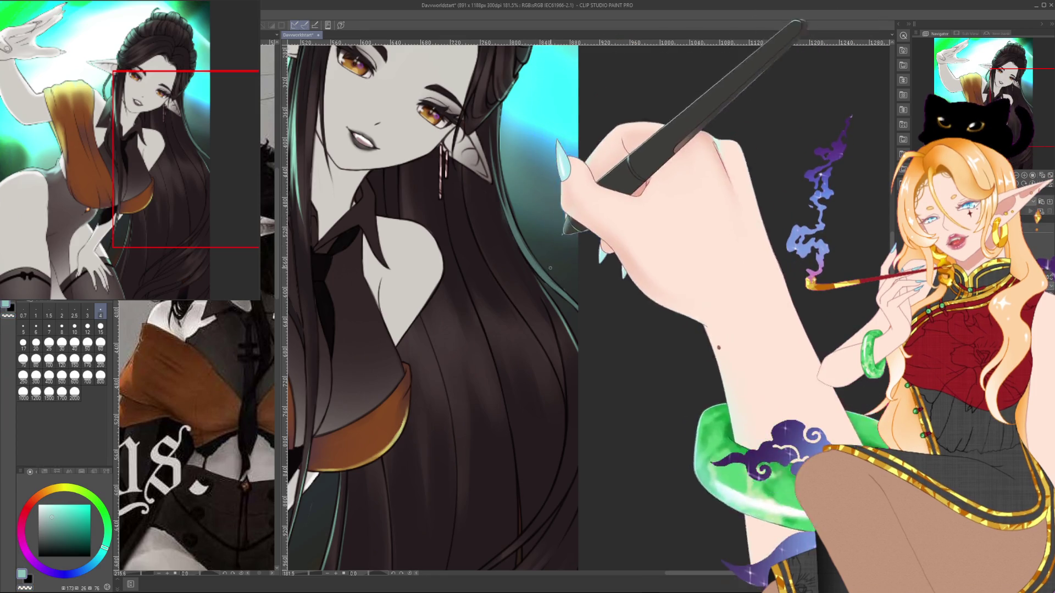
# At brush size 15, run a teal rim-light stroke down the long hair's outer edge, then return to size 4.
pyautogui.moveTo(523, 241); pyautogui.dragTo(475, 150)
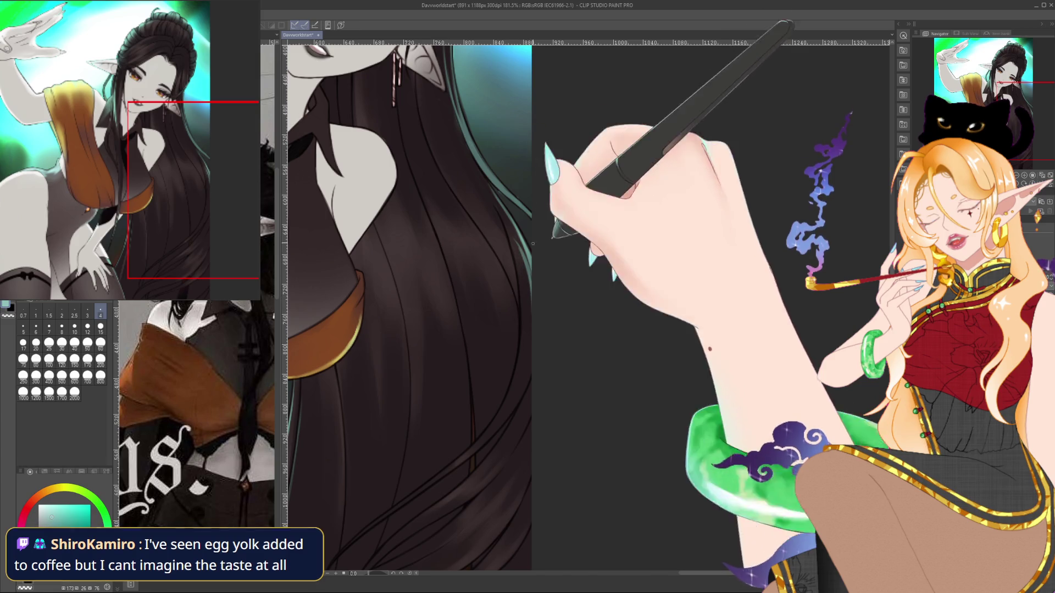
pyautogui.moveTo(494, 275); pyautogui.dragTo(384, 440)
pyautogui.moveTo(669, 283); pyautogui.dragTo(624, 231)
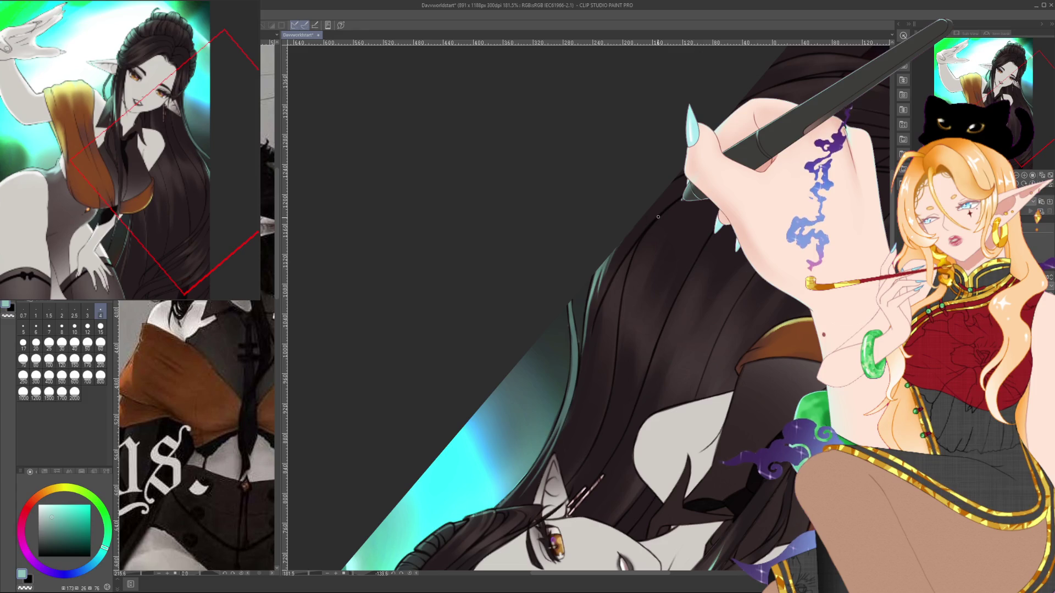
pyautogui.hotkey('ctrl', '@')
pyautogui.moveTo(713, 393); pyautogui.dragTo(757, 315)
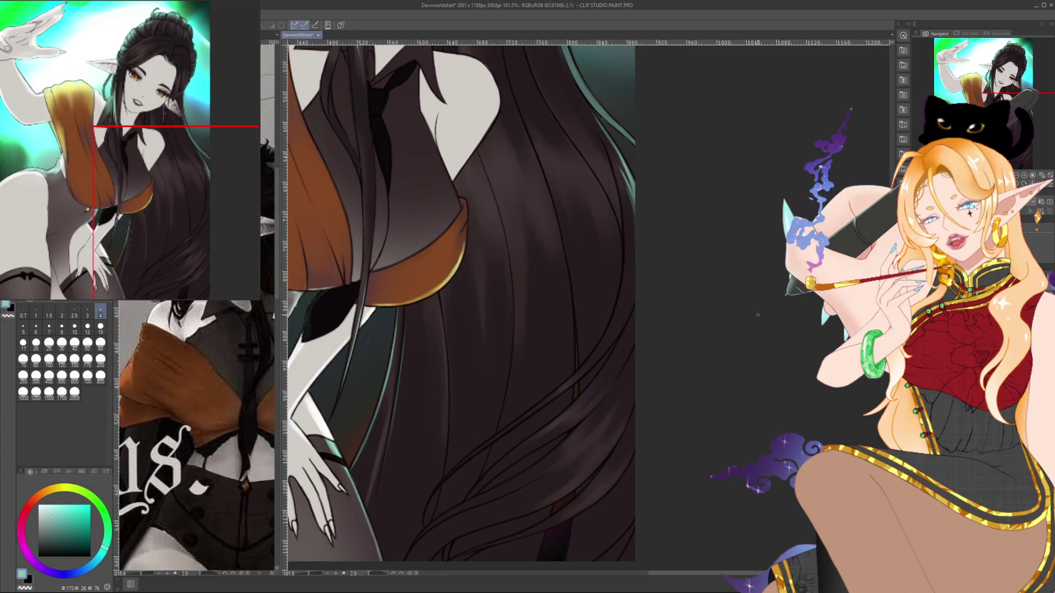
pyautogui.press(']')
pyautogui.press(']')
pyautogui.press(']')
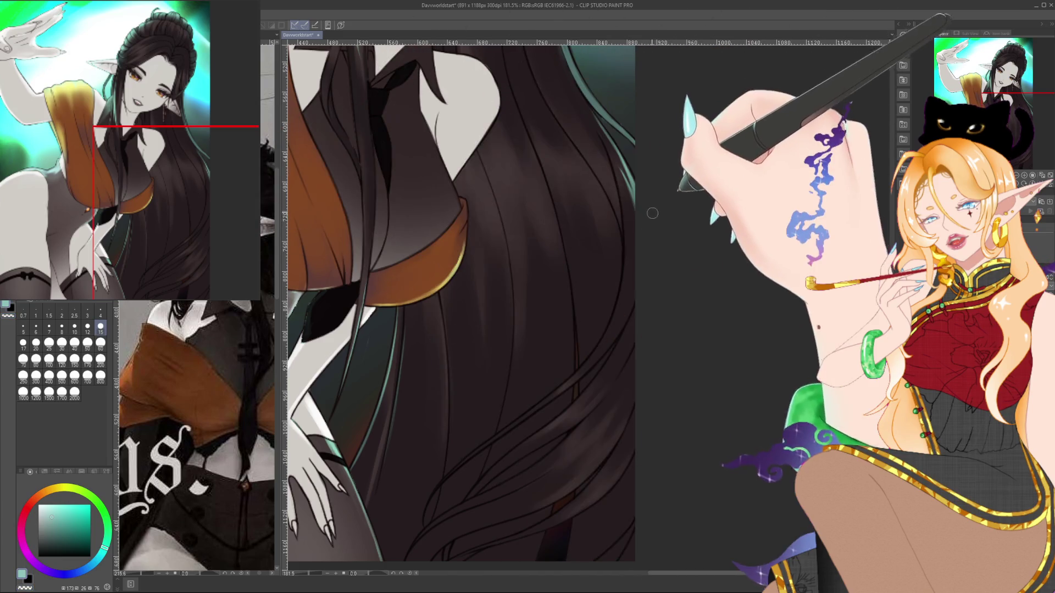
pyautogui.moveTo(625, 187); pyautogui.dragTo(636, 204)
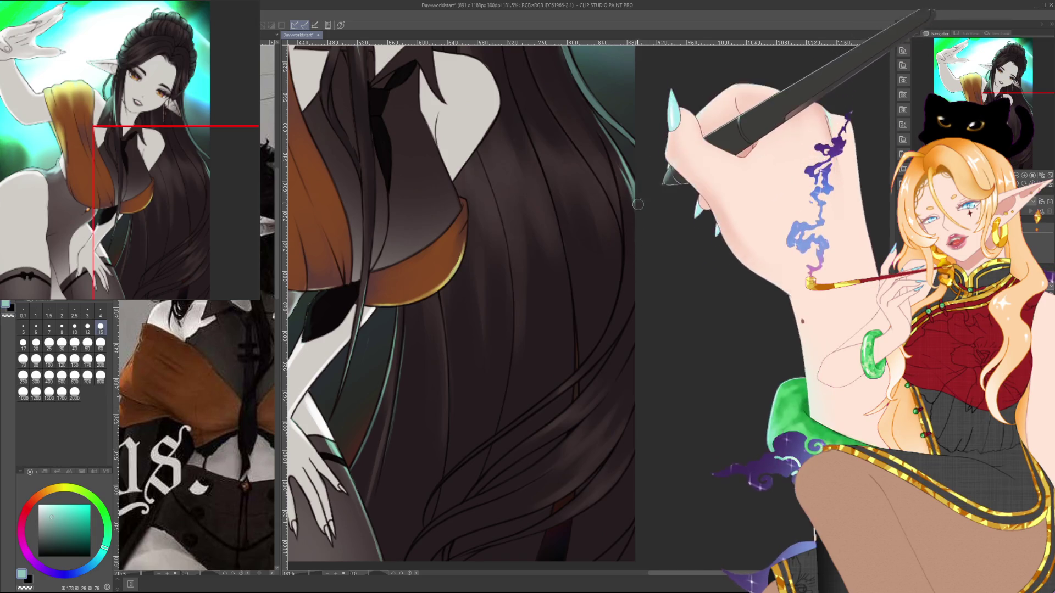
pyautogui.press('[')
pyautogui.press('[')
pyautogui.press('[')
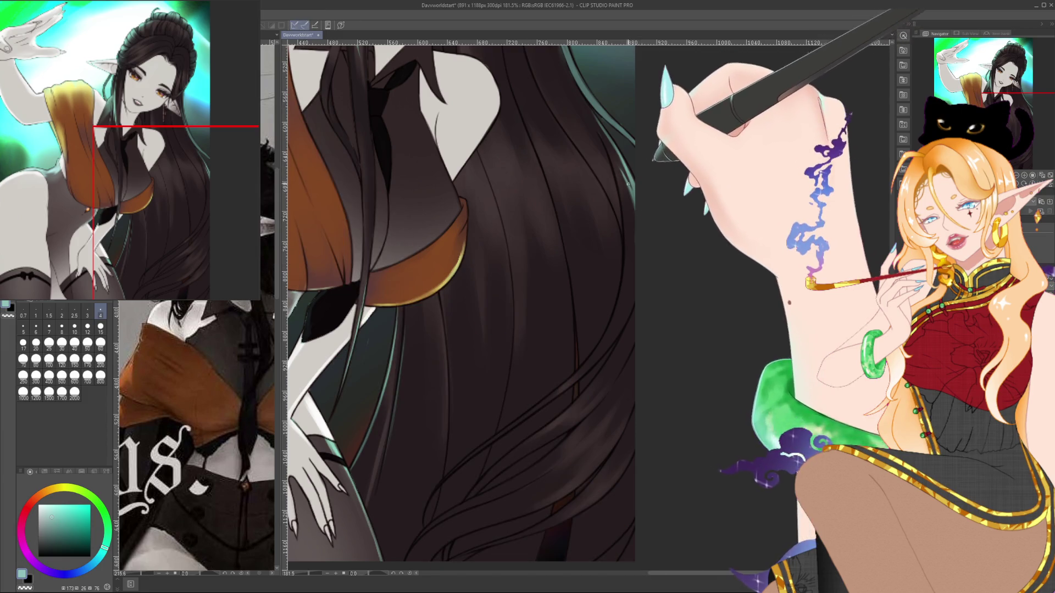
pyautogui.scroll(-5, 631, 194)
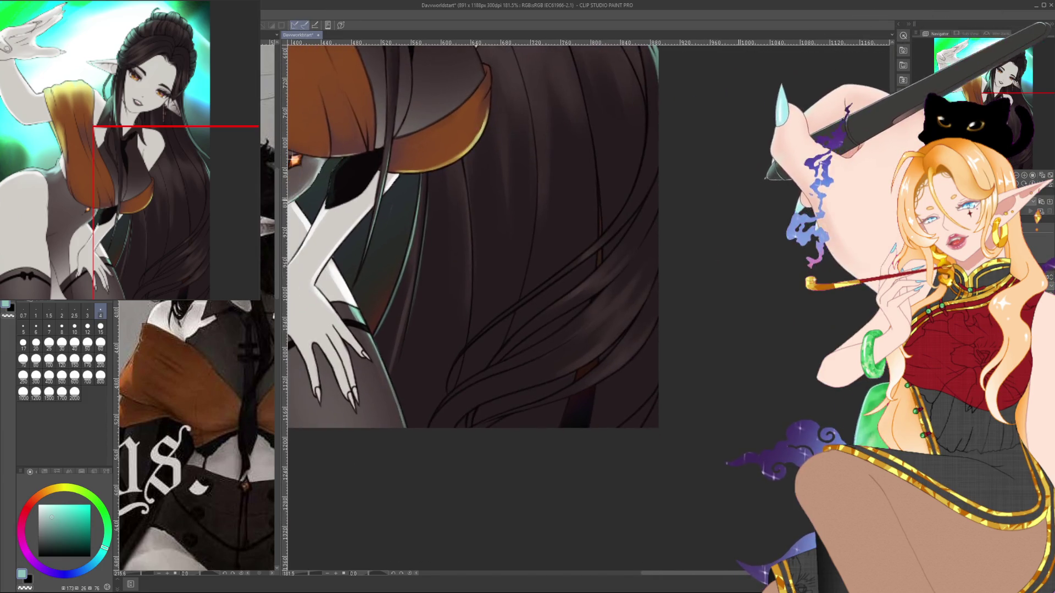
# Zoom in on the face and dab a small white highlight on the nose tip.
pyautogui.scroll(-4, 778, 156)
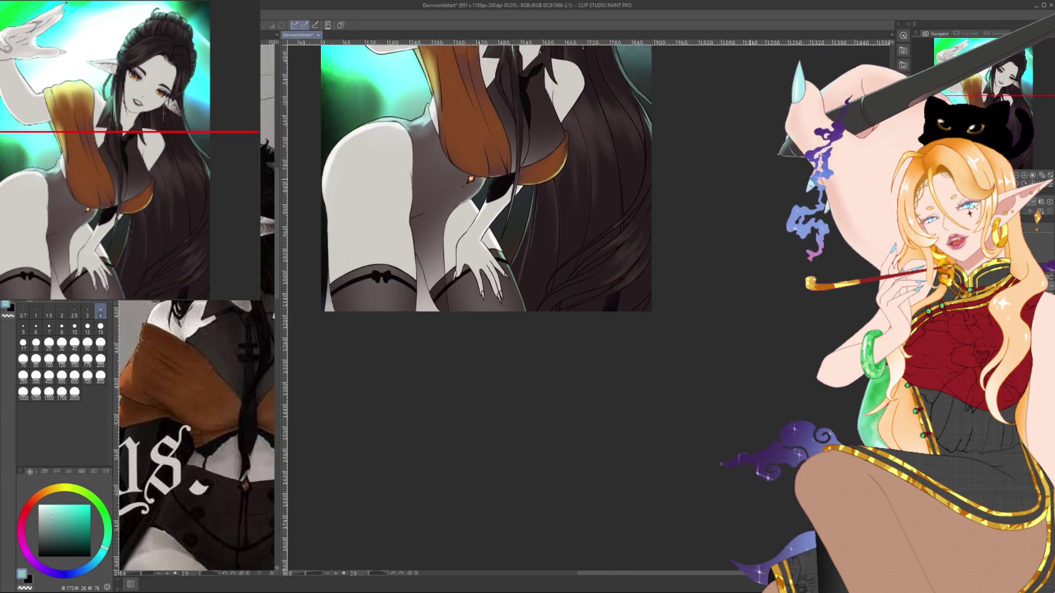
pyautogui.moveTo(683, 202)
pyautogui.mouseDown()
pyautogui.moveTo(727, 234)
pyautogui.moveTo(756, 374)
pyautogui.mouseUp()
pyautogui.scroll(3, 732, 265)
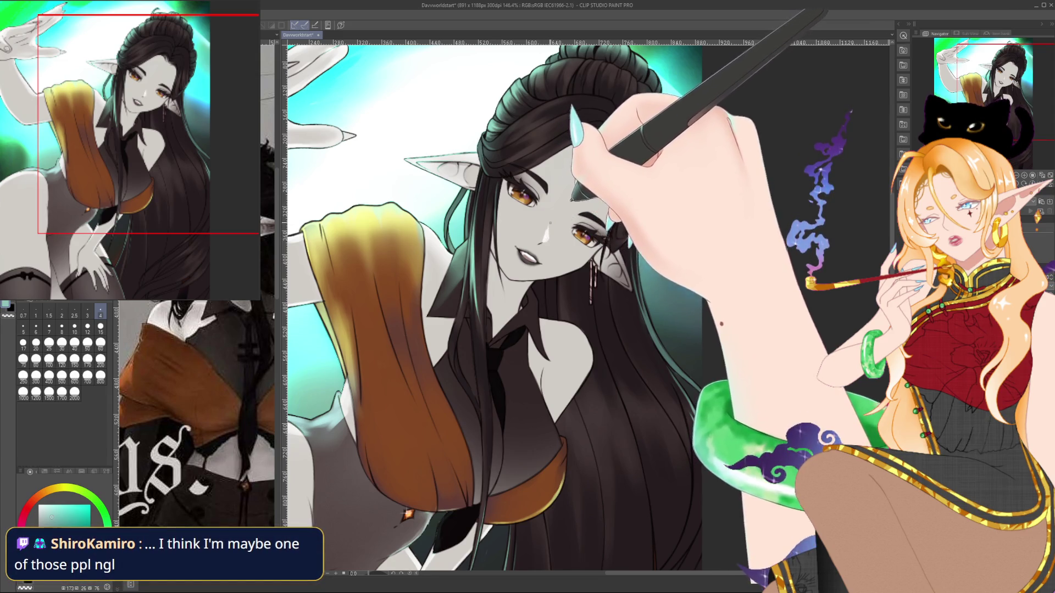
pyautogui.moveTo(545, 239); pyautogui.dragTo(542, 242)
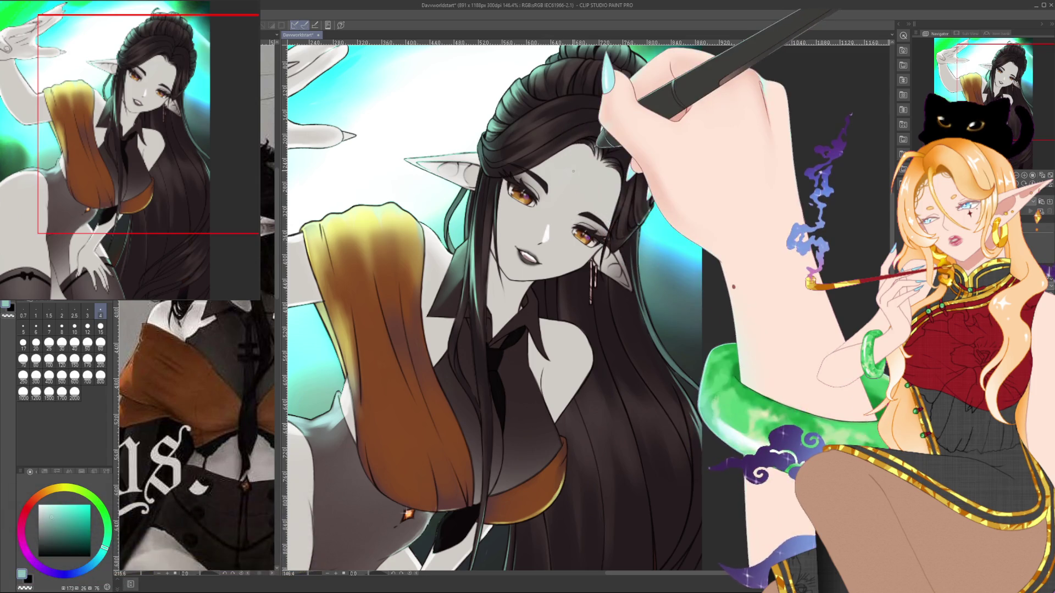
# Re-zoom and recentre the view on the hip and thigh area.
pyautogui.scroll(-5, 573, 170)
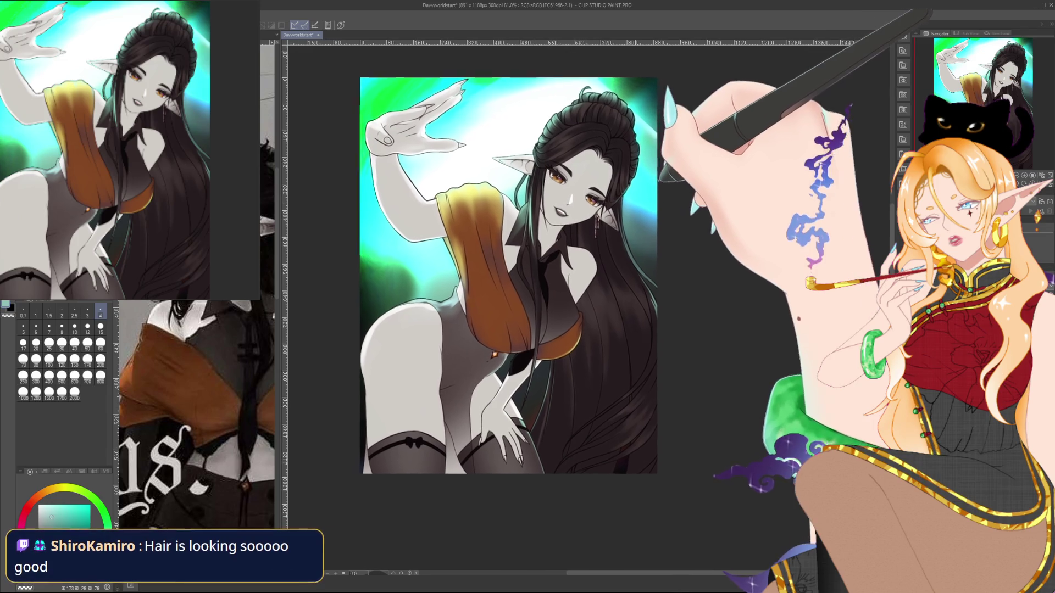
pyautogui.scroll(2, 636, 203)
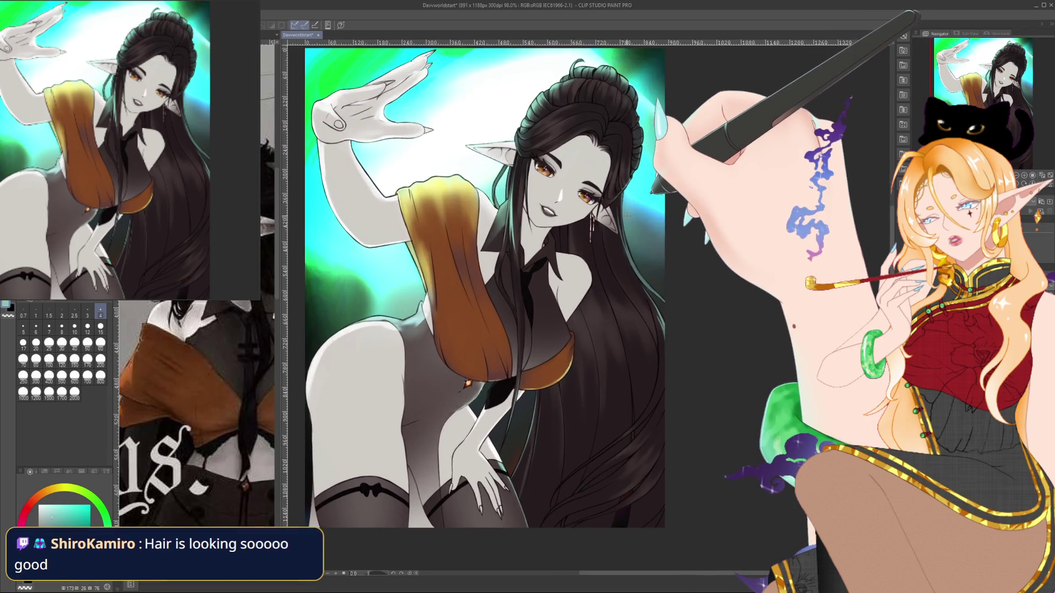
pyautogui.moveTo(633, 216); pyautogui.dragTo(686, 224)
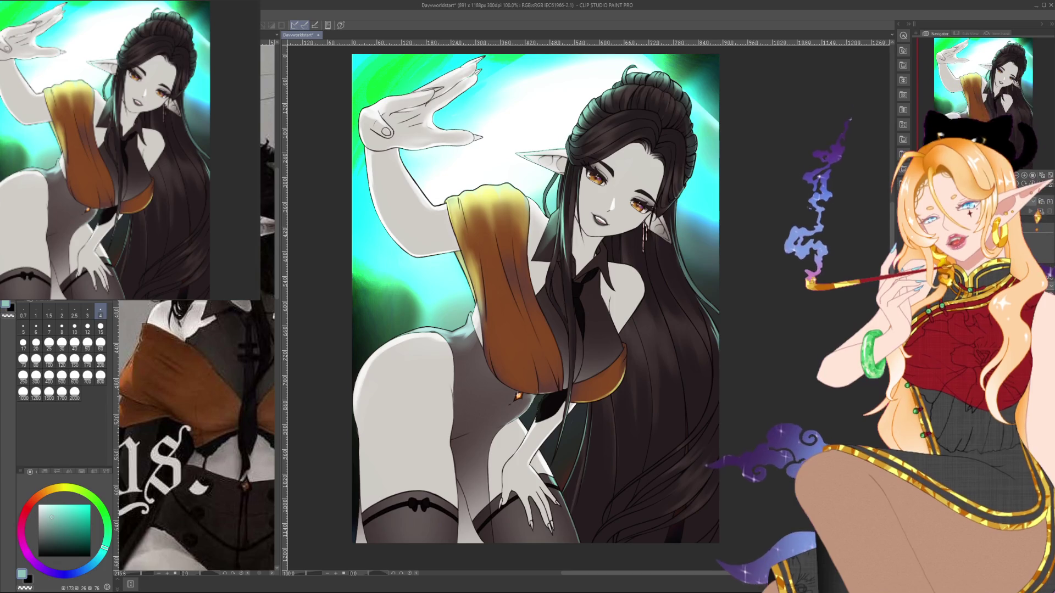
pyautogui.moveTo(686, 224); pyautogui.dragTo(699, 188)
pyautogui.scroll(3, 516, 518)
pyautogui.moveTo(536, 500); pyautogui.dragTo(610, 486)
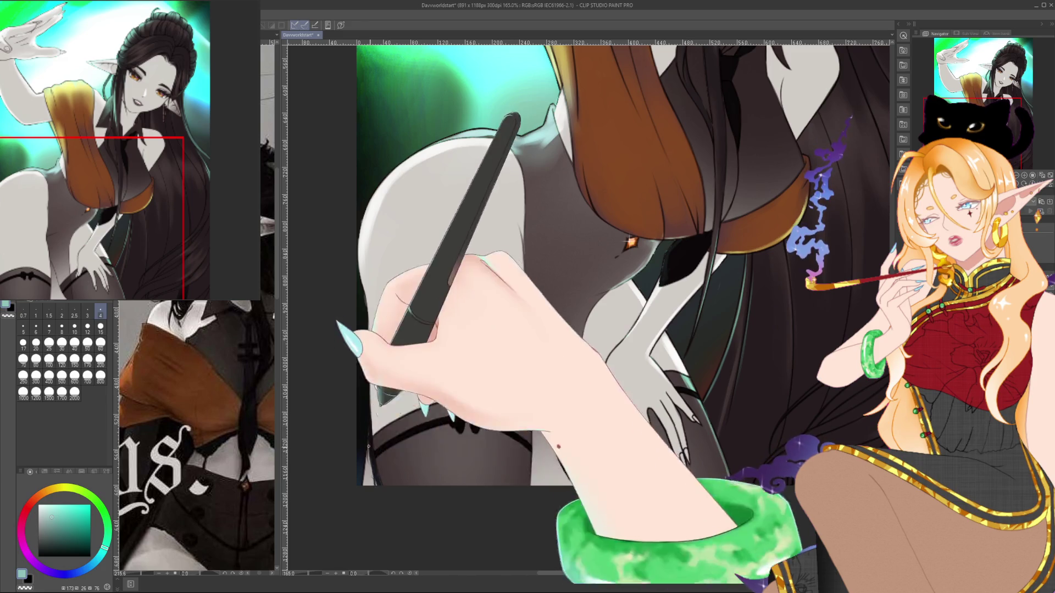
# Pick brush size 15 then 7 and zoom out to about 54% to see the full illustration.
pyautogui.click(101, 328)
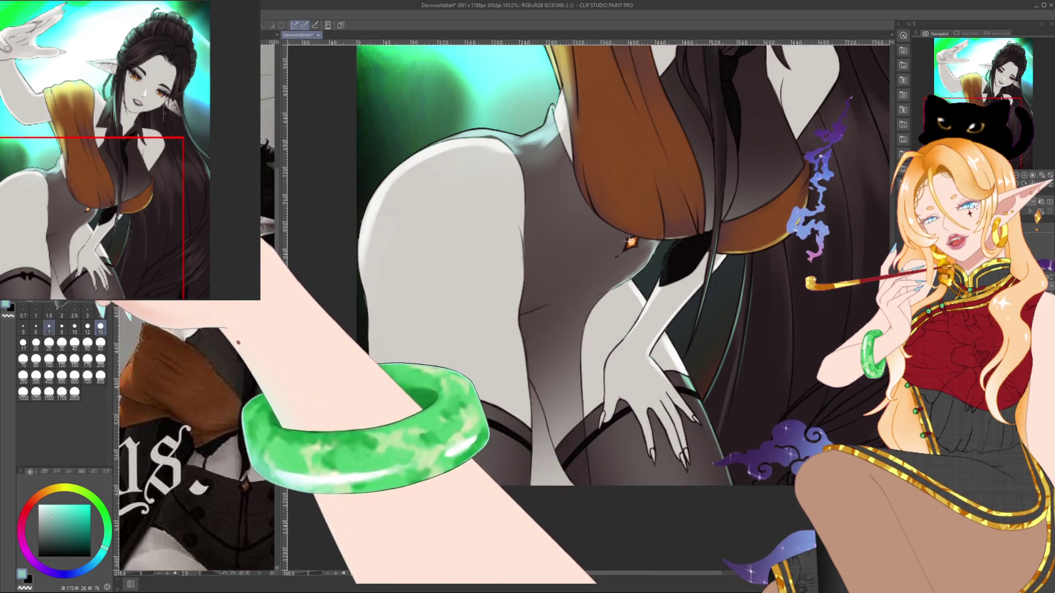
pyautogui.click(49, 328)
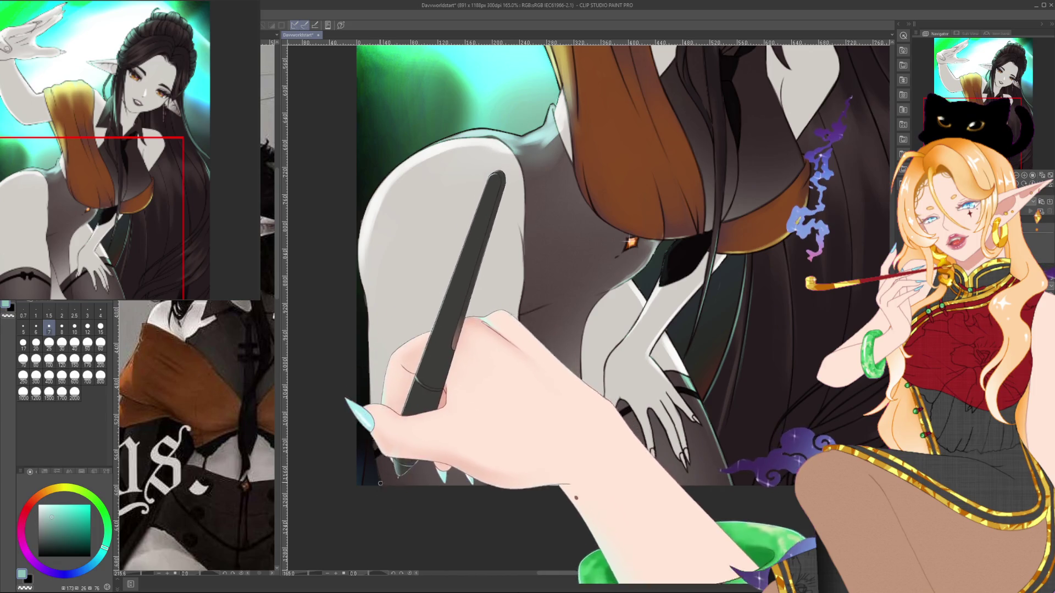
pyautogui.moveTo(537, 413); pyautogui.dragTo(469, 391)
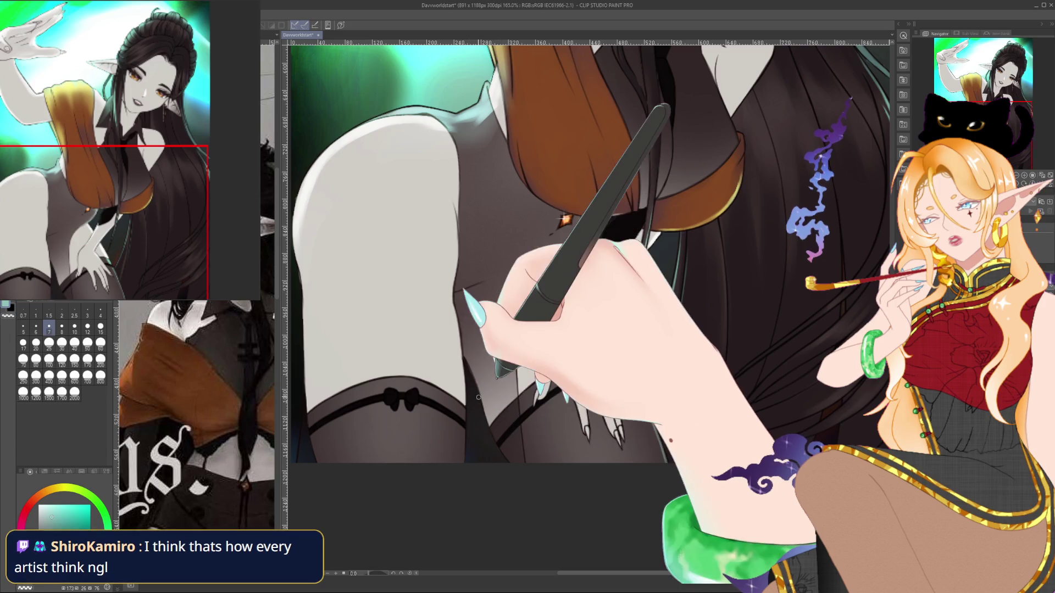
pyautogui.scroll(-6, 482, 416)
pyautogui.scroll(2, 483, 377)
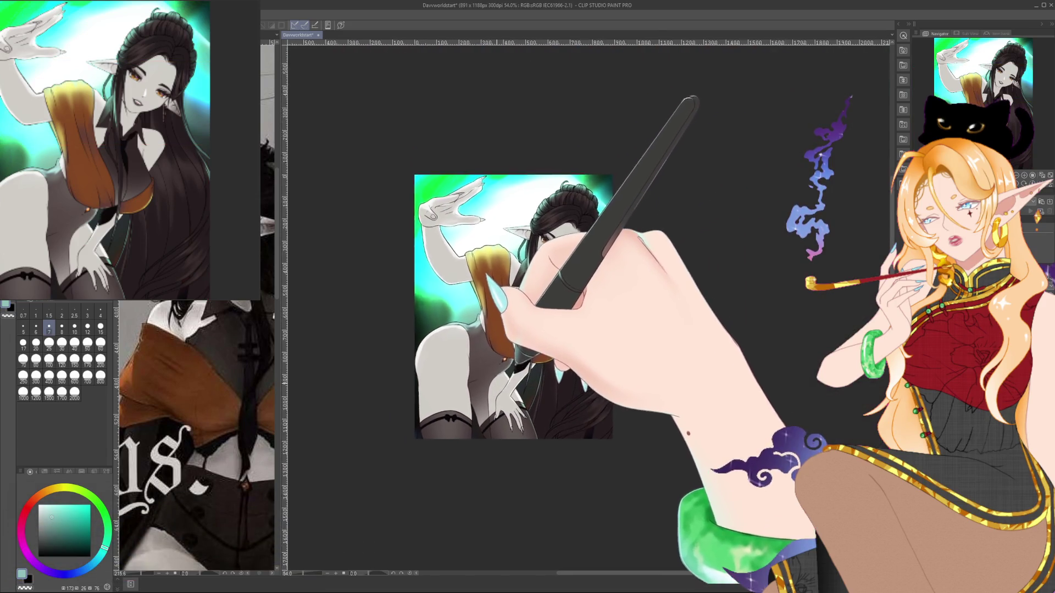
# Wash a teal glow over the lower legs with a very large brush, then undo it.
pyautogui.scroll(3, 480, 384)
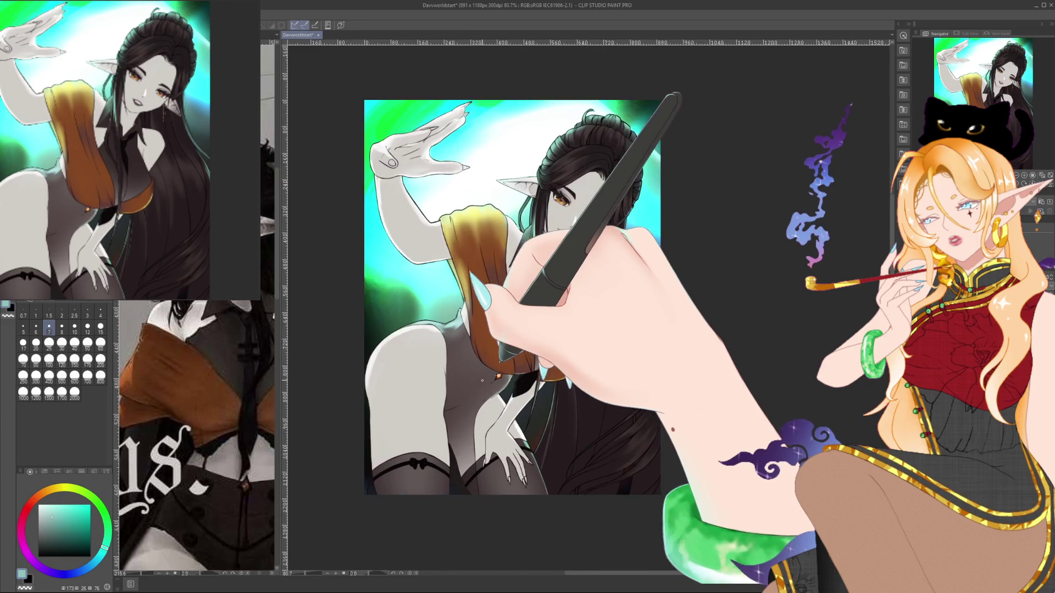
pyautogui.scroll(-2, 487, 379)
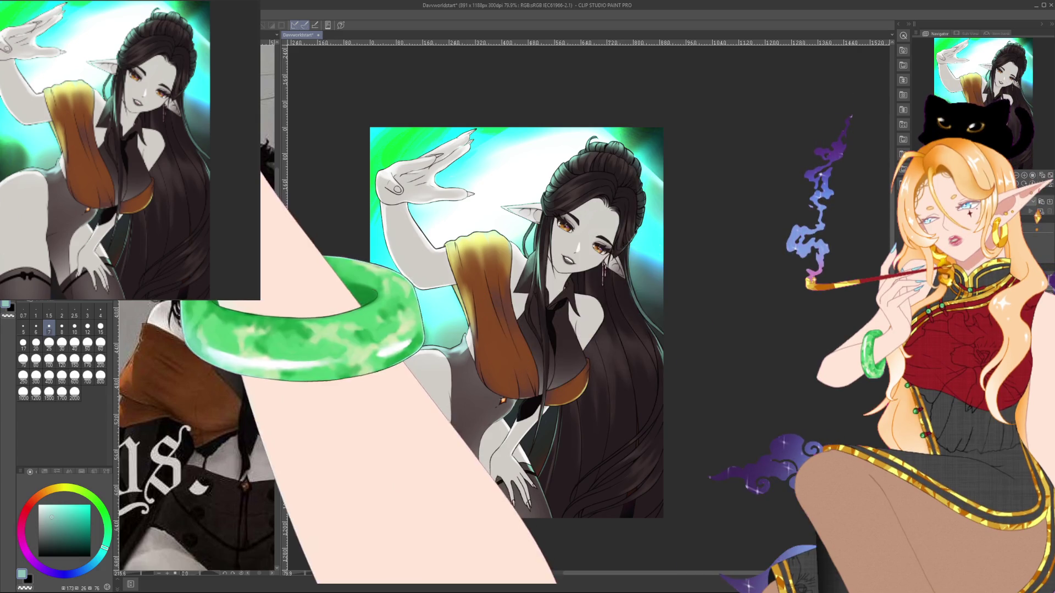
pyautogui.click(101, 360)
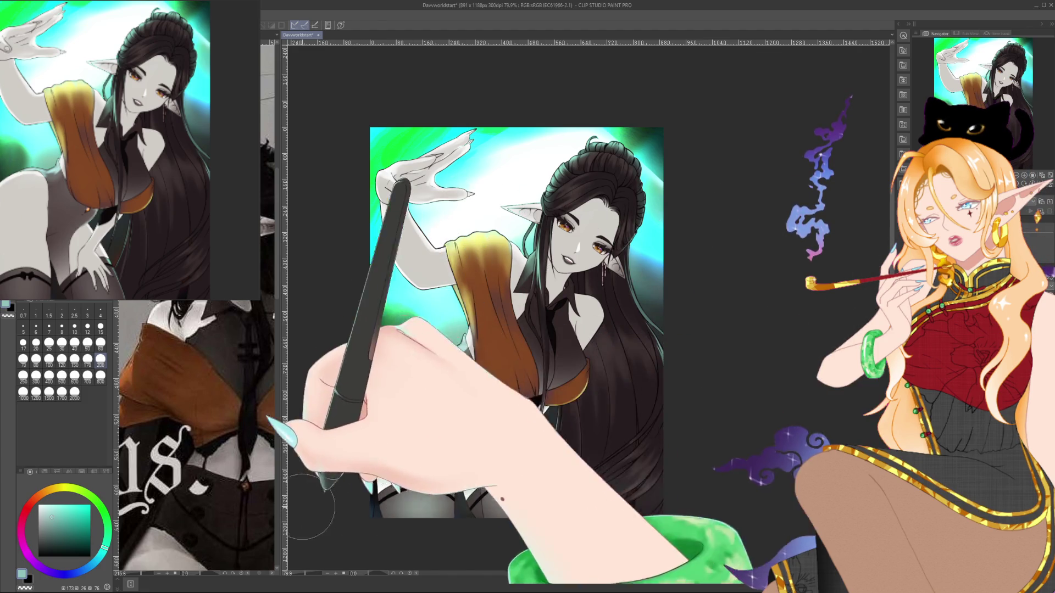
pyautogui.moveTo(314, 509); pyautogui.dragTo(528, 511)
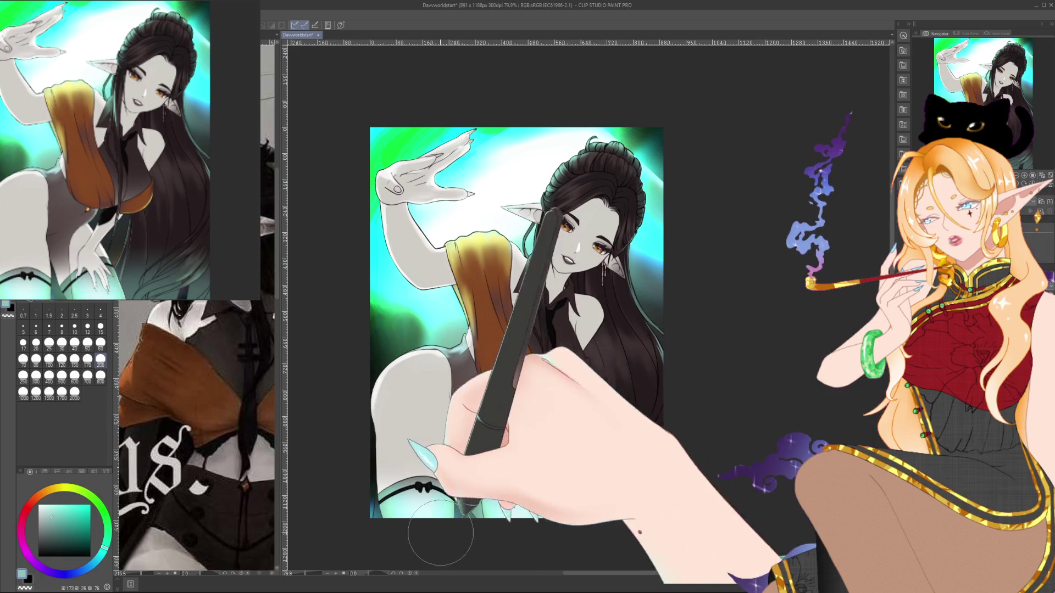
pyautogui.moveTo(483, 434)
pyautogui.mouseDown()
pyautogui.moveTo(693, 461)
pyautogui.moveTo(683, 506)
pyautogui.mouseUp()
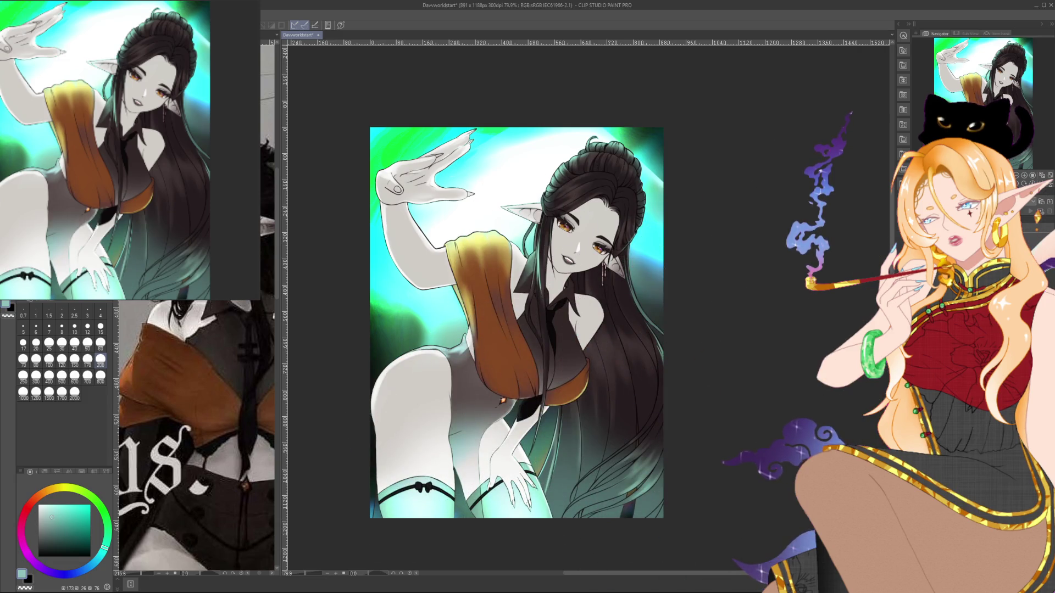
pyautogui.hotkey('ctrl', 'z')
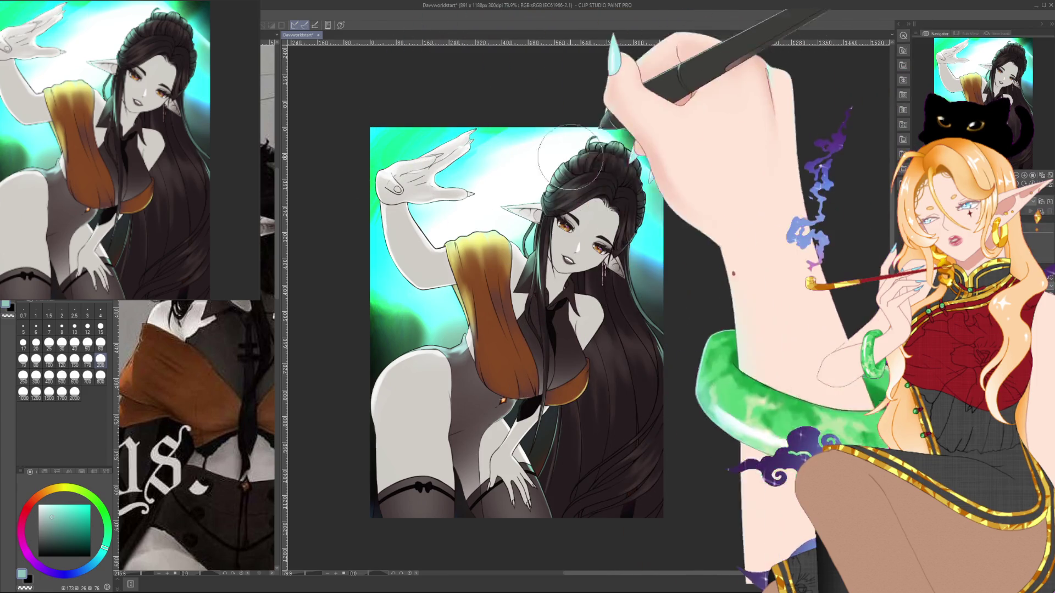
# Tint the upper hair teal, compare it via undo/redo, and add lighter highlights to the shawl.
pyautogui.moveTo(549, 165); pyautogui.dragTo(621, 181)
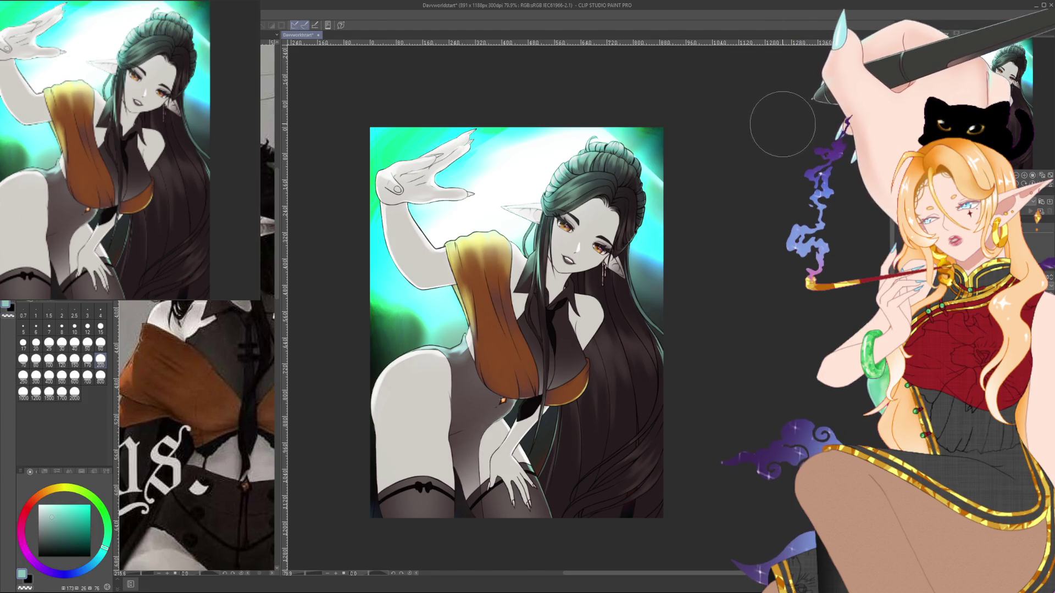
pyautogui.hotkey('ctrl', 'z')
pyautogui.hotkey('ctrl', 'y')
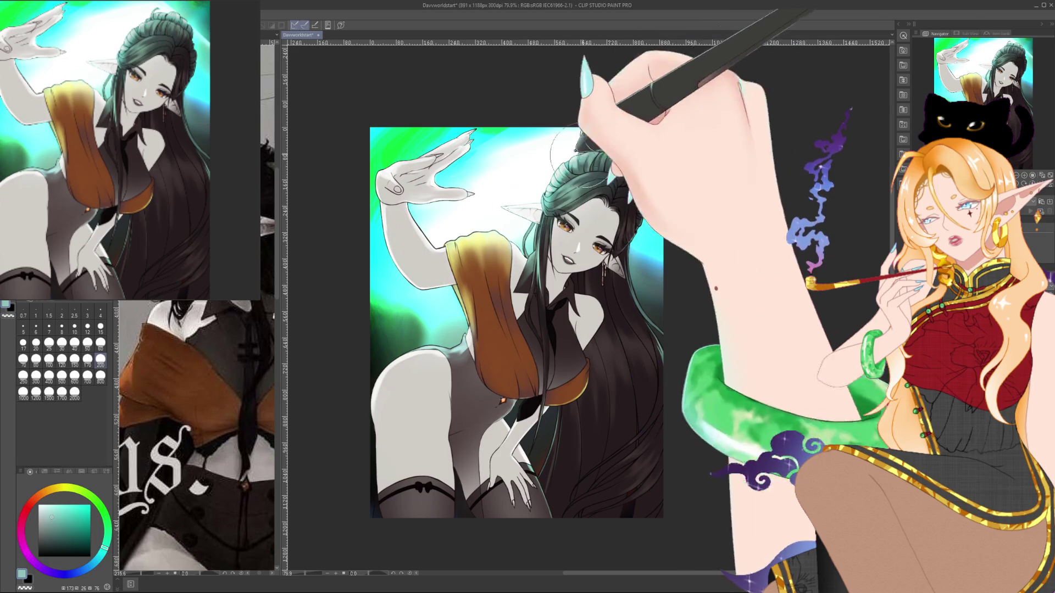
pyautogui.hotkey('ctrl', 'z')
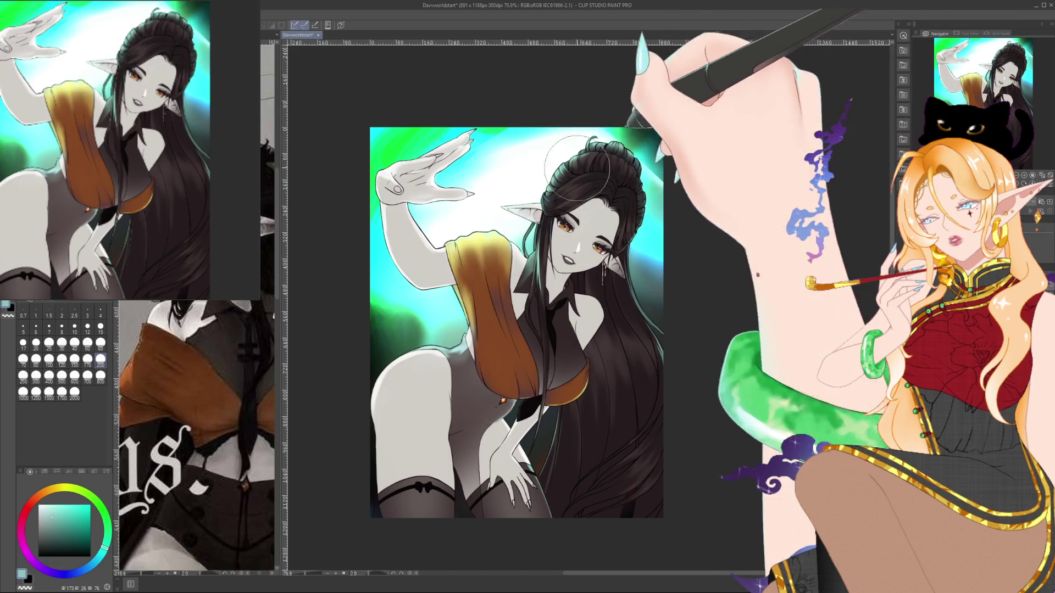
pyautogui.hotkey('ctrl', 'y')
pyautogui.moveTo(483, 256)
pyautogui.mouseDown()
pyautogui.moveTo(451, 283)
pyautogui.moveTo(493, 284)
pyautogui.mouseUp()
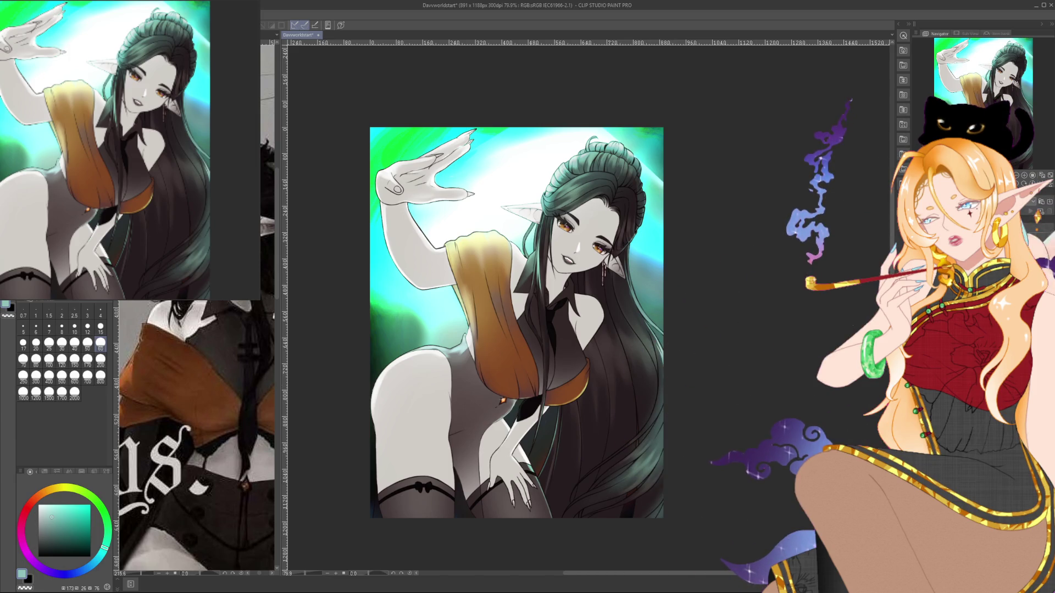
# Zoom in on the lower hair strands and pick a tiny brush size.
pyautogui.scroll(5, 683, 391)
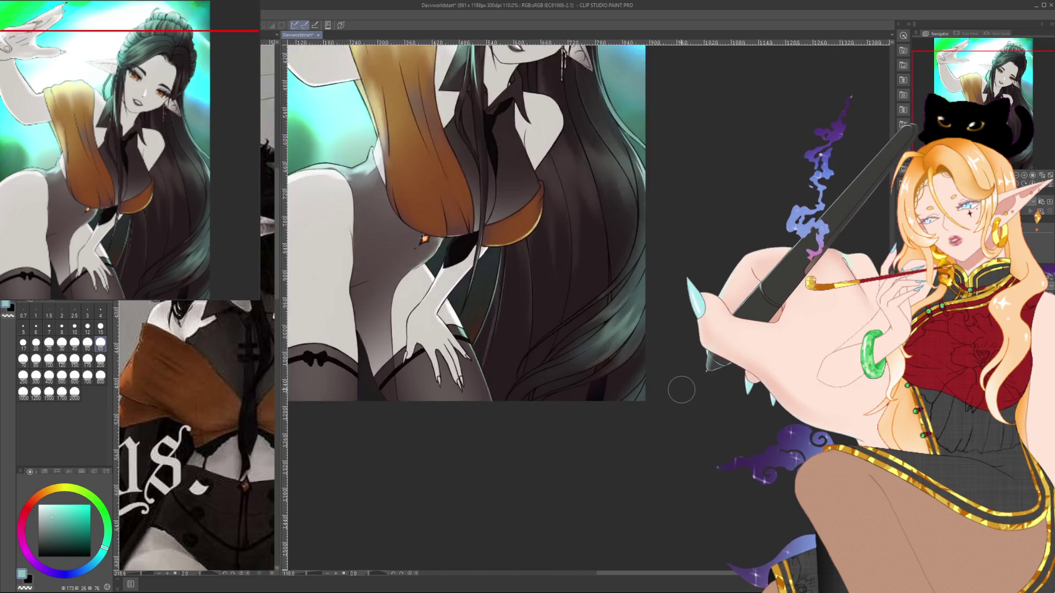
pyautogui.moveTo(683, 390); pyautogui.dragTo(624, 436)
pyautogui.click(100, 311)
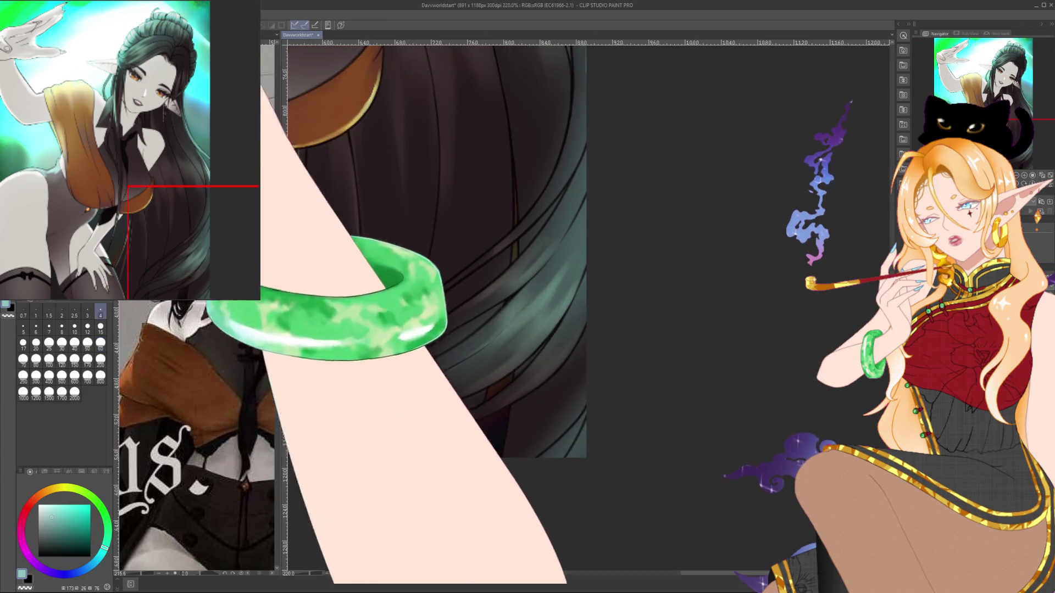
pyautogui.click(100, 328)
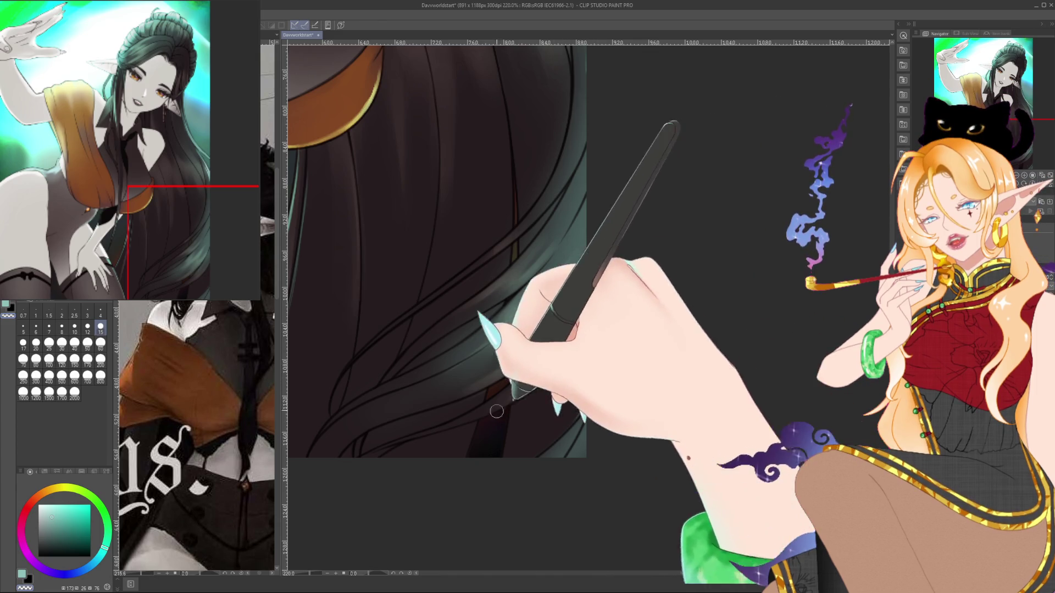
pyautogui.click(100, 311)
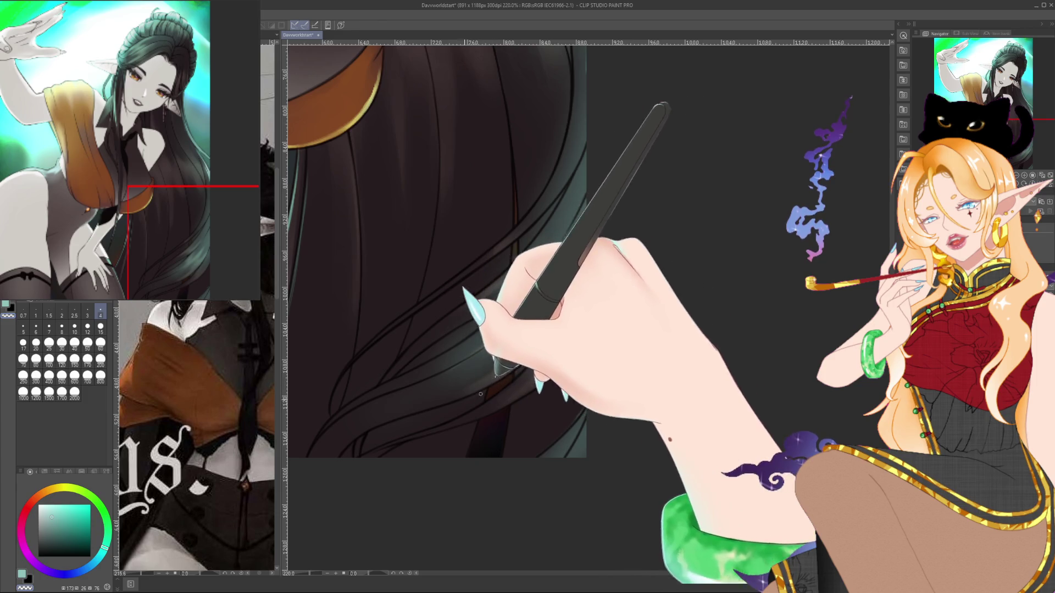
# Paint brighter teal highlight strands along the hair ends with a slightly larger brush.
pyautogui.scroll(2, 489, 362)
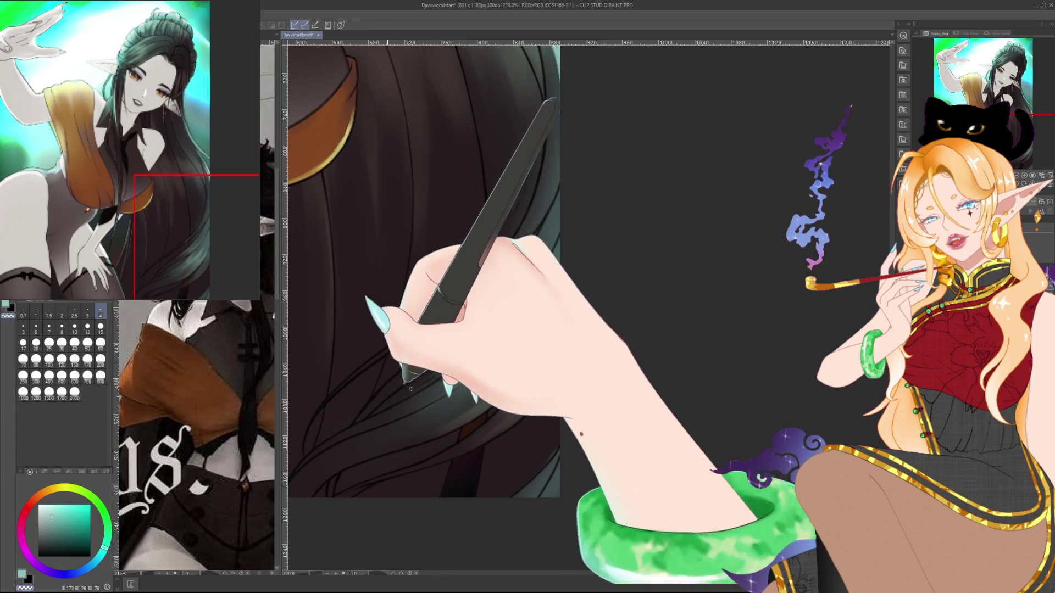
pyautogui.click(75, 328)
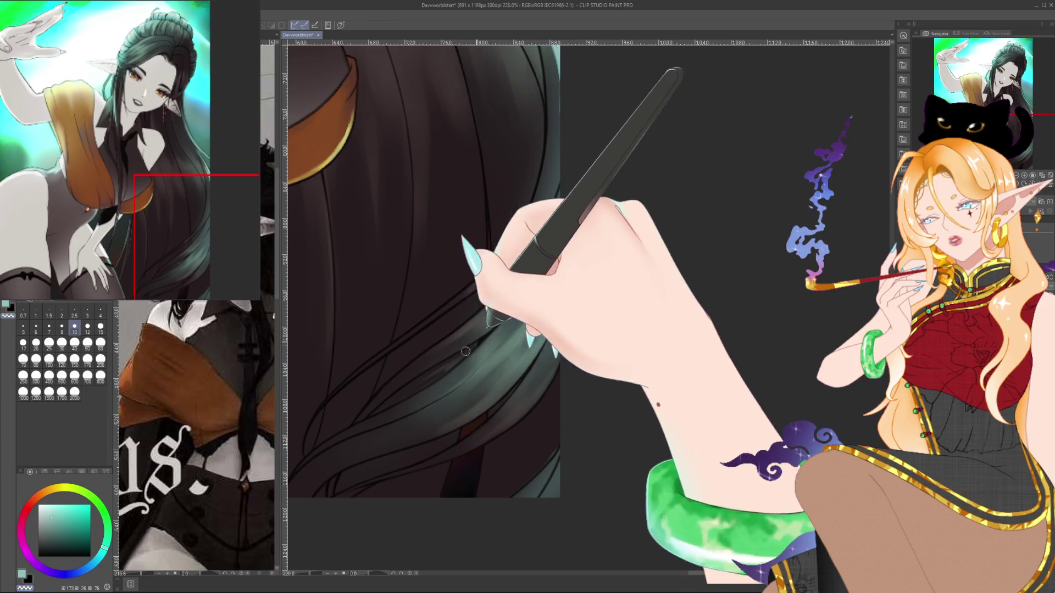
pyautogui.moveTo(460, 357)
pyautogui.mouseDown()
pyautogui.moveTo(368, 447)
pyautogui.moveTo(408, 335)
pyautogui.moveTo(516, 278)
pyautogui.moveTo(528, 243)
pyautogui.mouseUp()
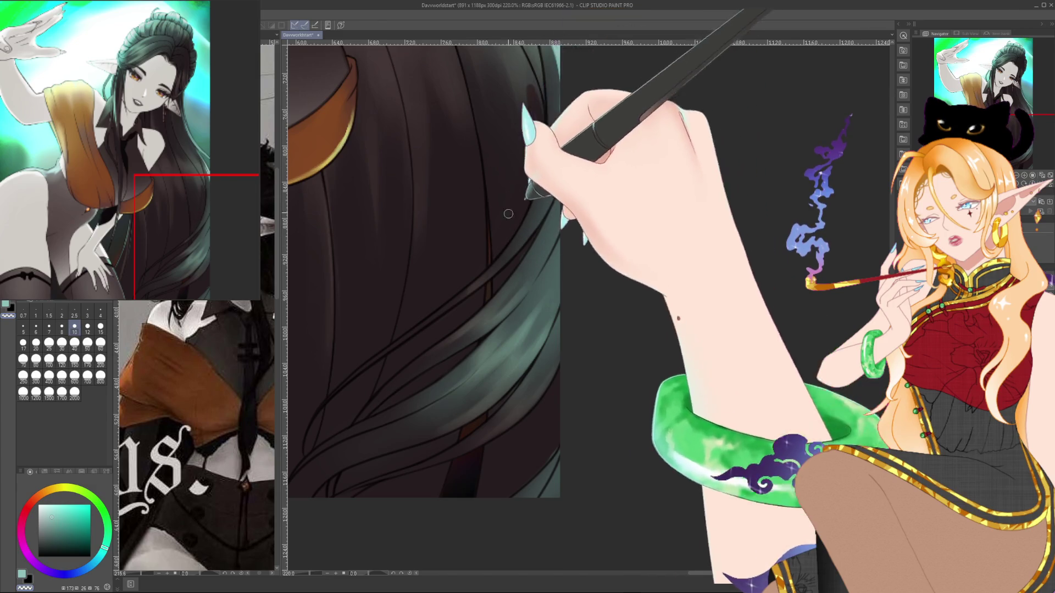
pyautogui.scroll(-4, 533, 156)
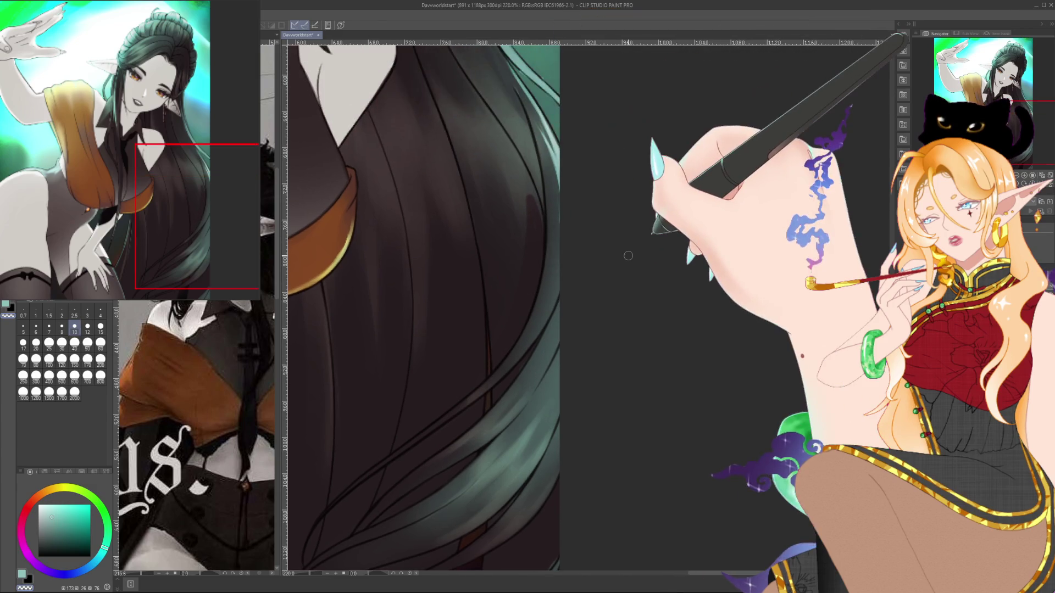
pyautogui.scroll(2, 610, 286)
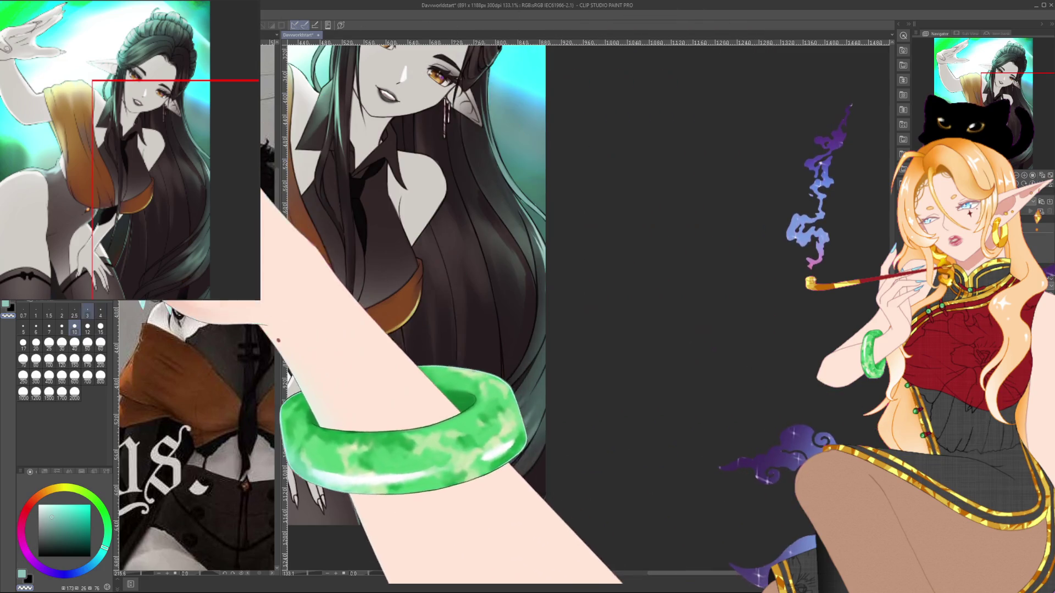
pyautogui.click(101, 328)
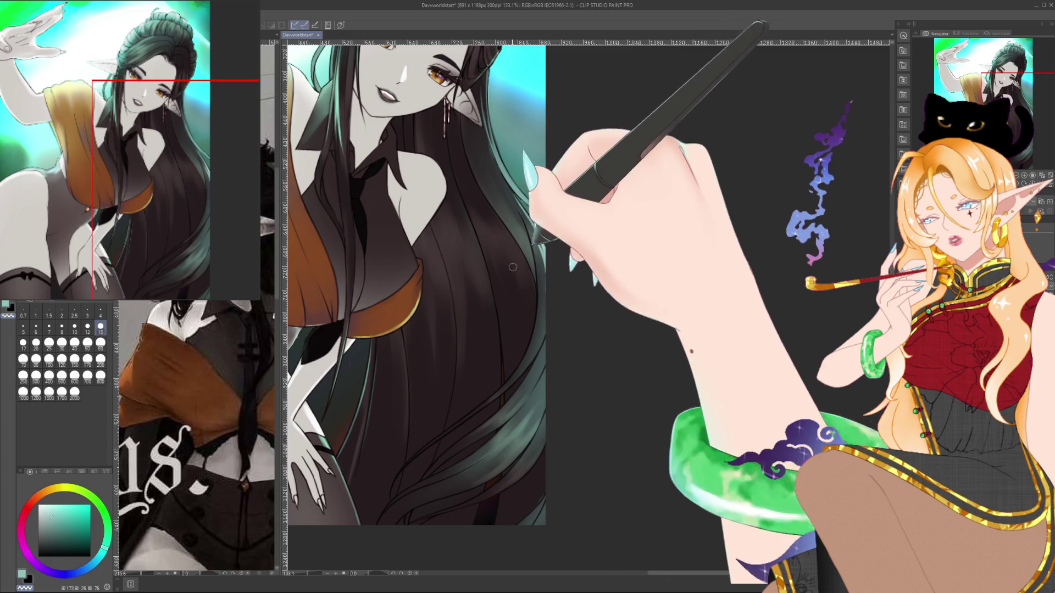
pyautogui.scroll(-4, 496, 189)
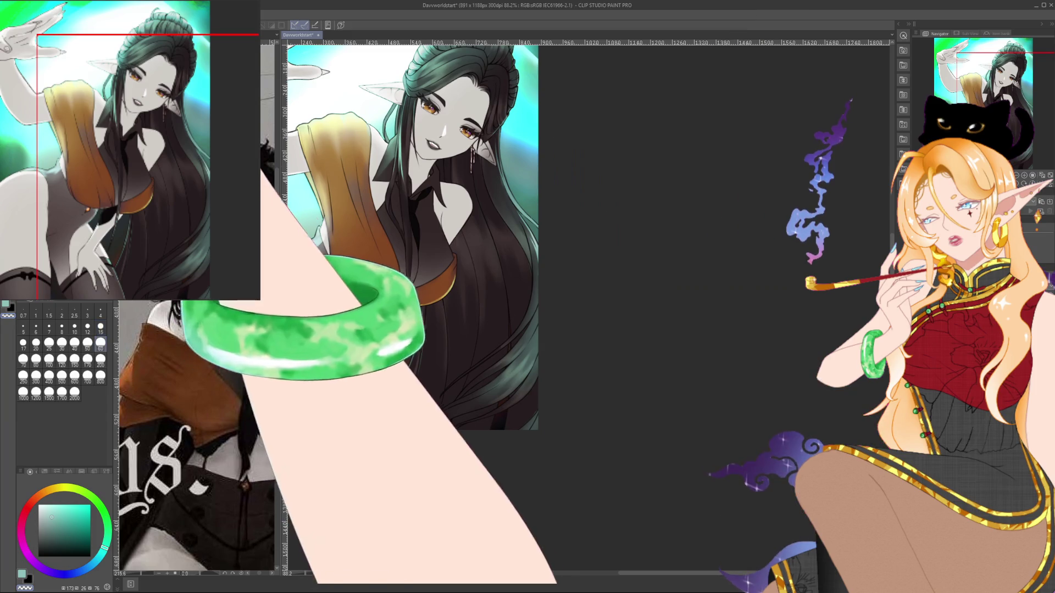
pyautogui.press(']')
pyautogui.press(']')
pyautogui.press(']')
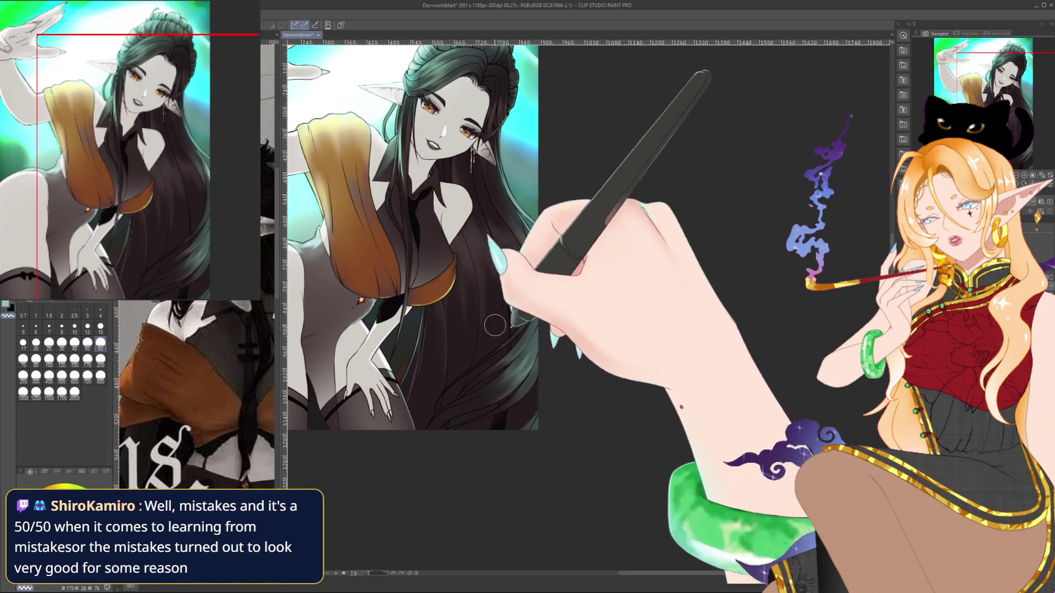
pyautogui.click(100, 326)
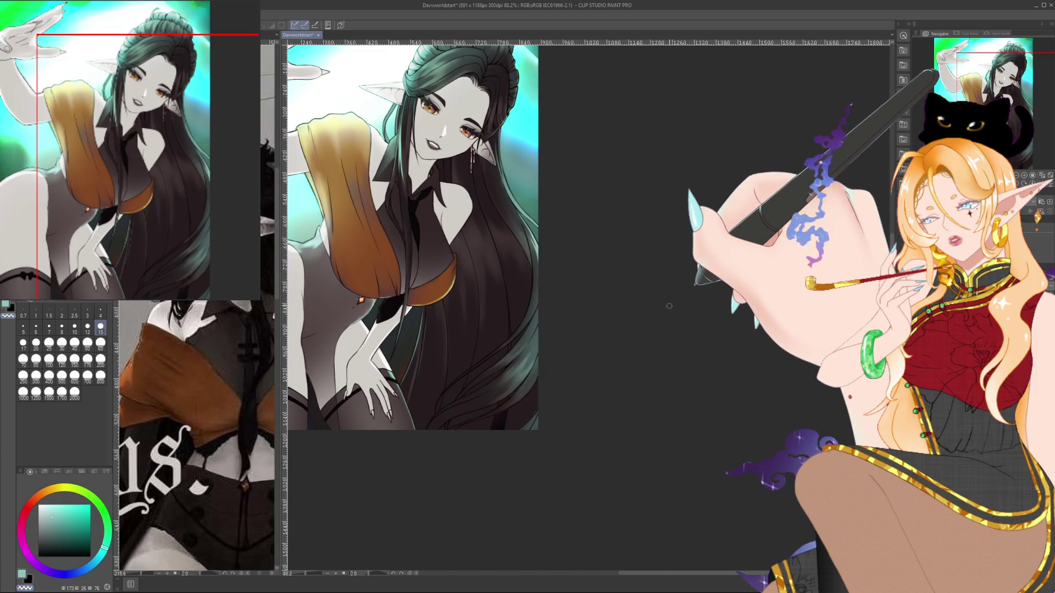
pyautogui.click(100, 344)
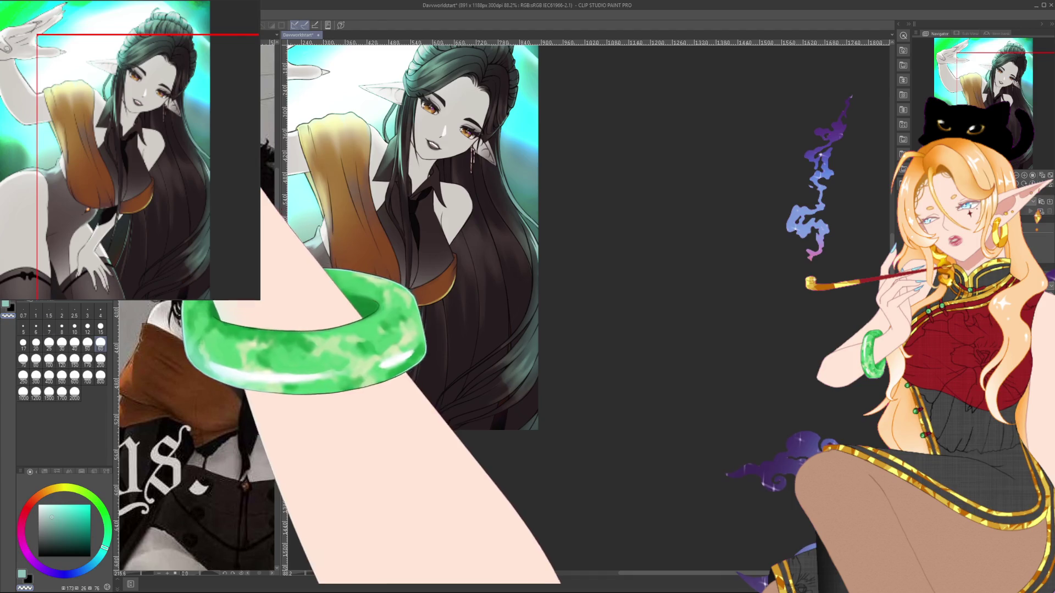
pyautogui.click(49, 328)
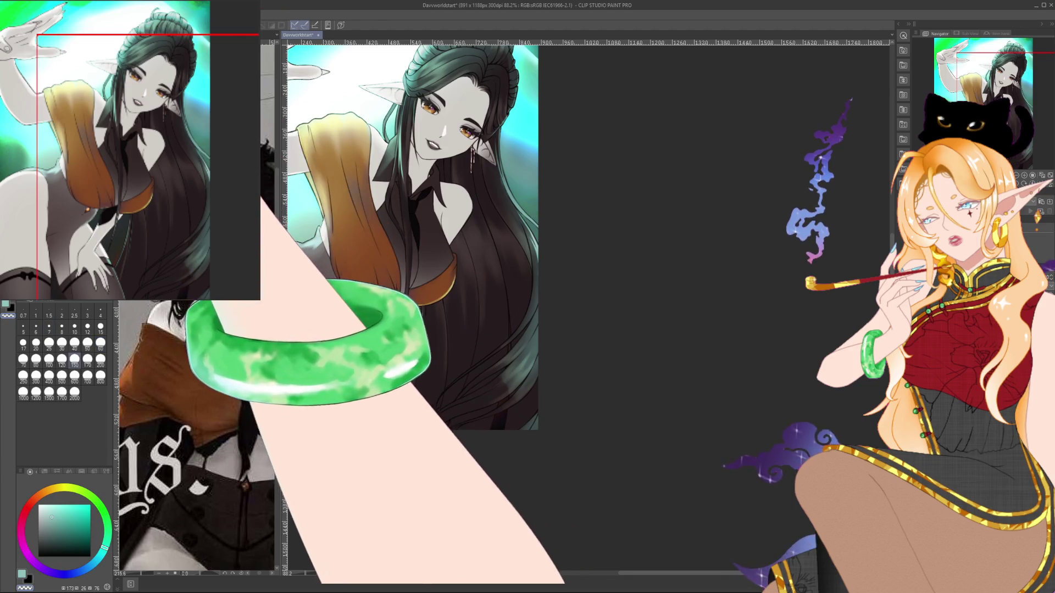
pyautogui.click(75, 343)
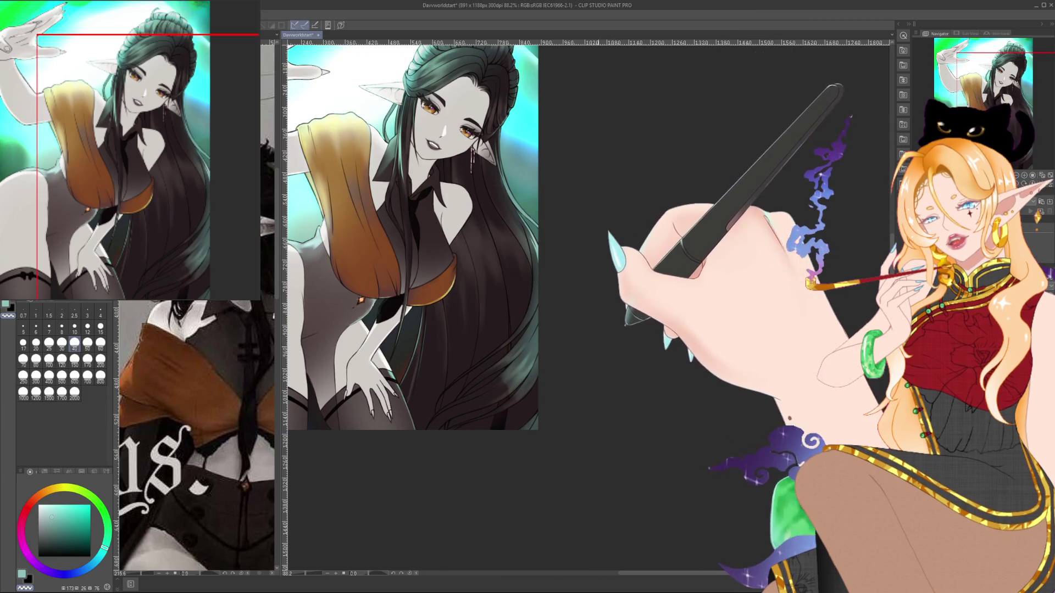
pyautogui.moveTo(624, 341); pyautogui.dragTo(733, 352)
pyautogui.scroll(4, 732, 351)
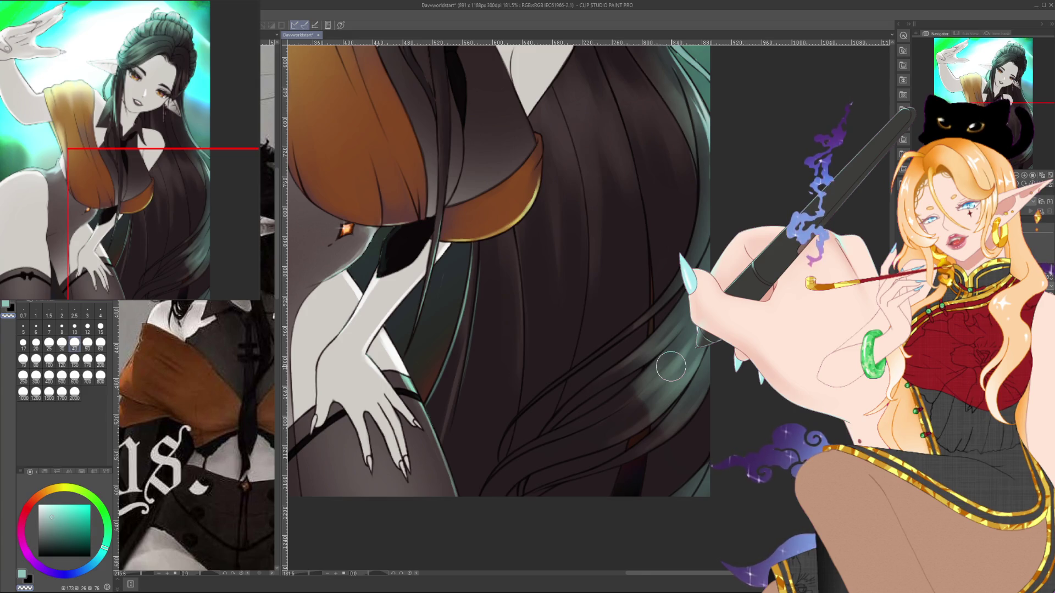
# Zoom in, set a medium brush size of 10, and pan toward the shoulder and neck hair.
pyautogui.scroll(3, 670, 366)
pyautogui.click(101, 327)
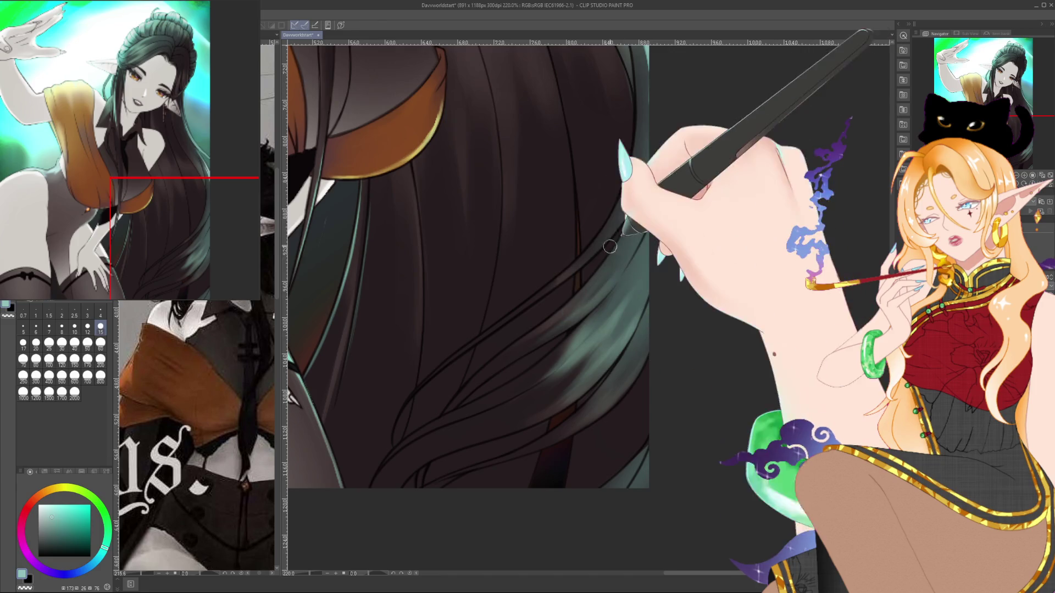
pyautogui.moveTo(606, 251); pyautogui.dragTo(547, 372)
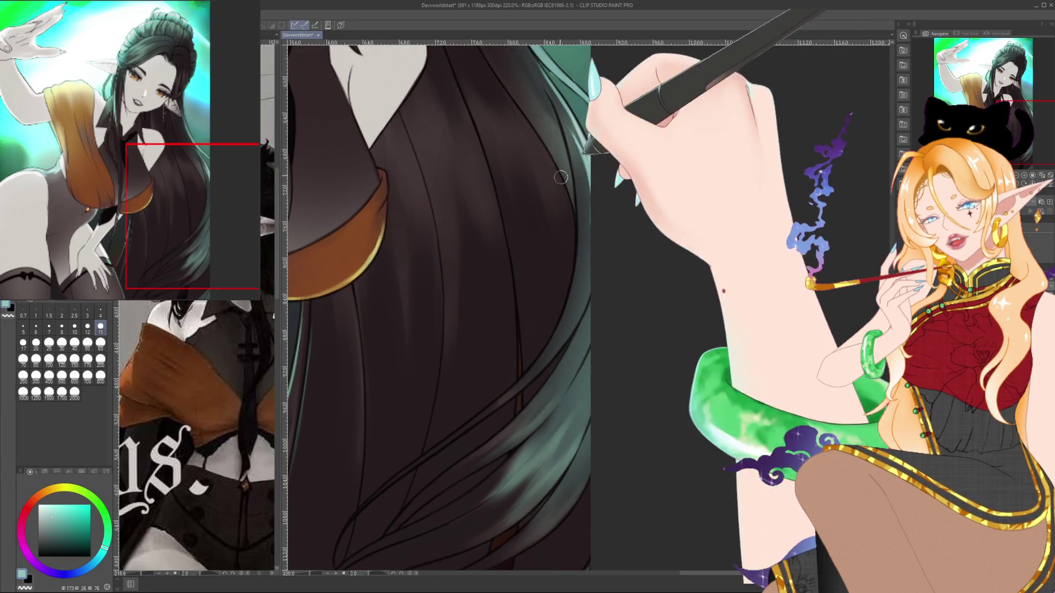
pyautogui.moveTo(564, 185); pyautogui.dragTo(559, 306)
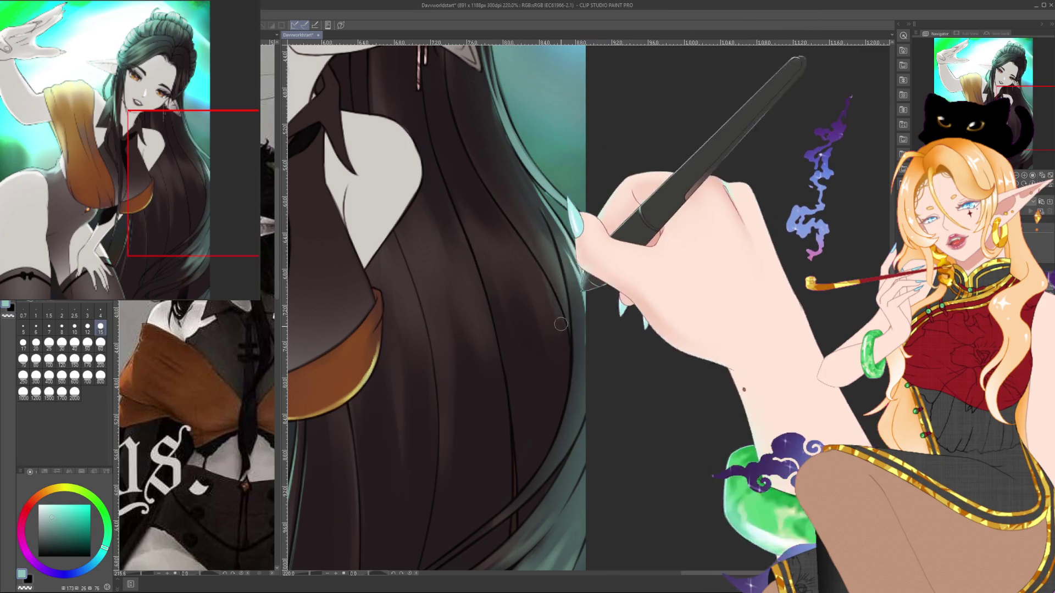
pyautogui.moveTo(558, 297); pyautogui.dragTo(504, 326)
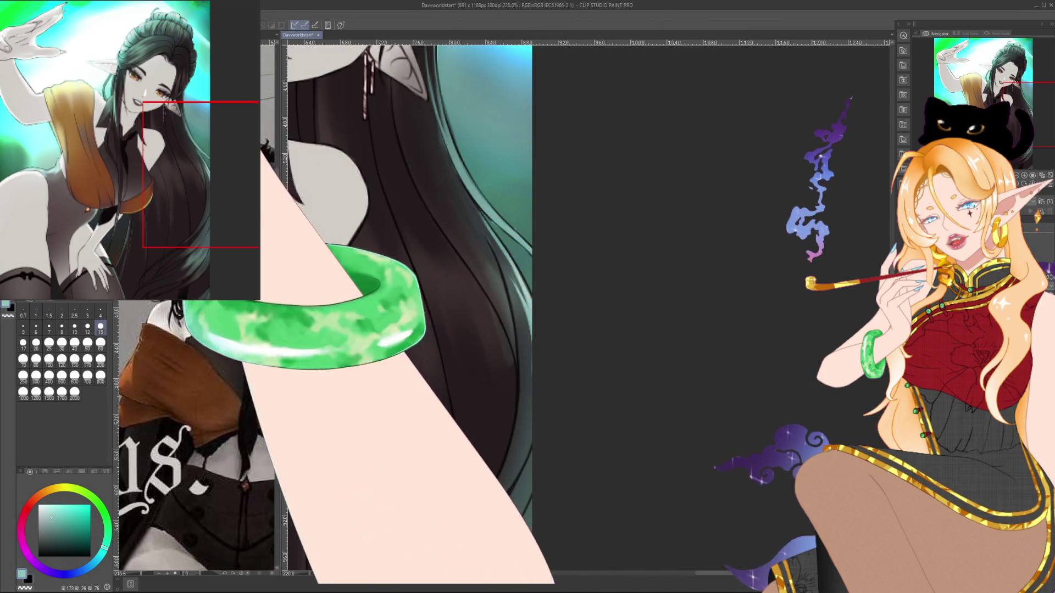
pyautogui.click(49, 328)
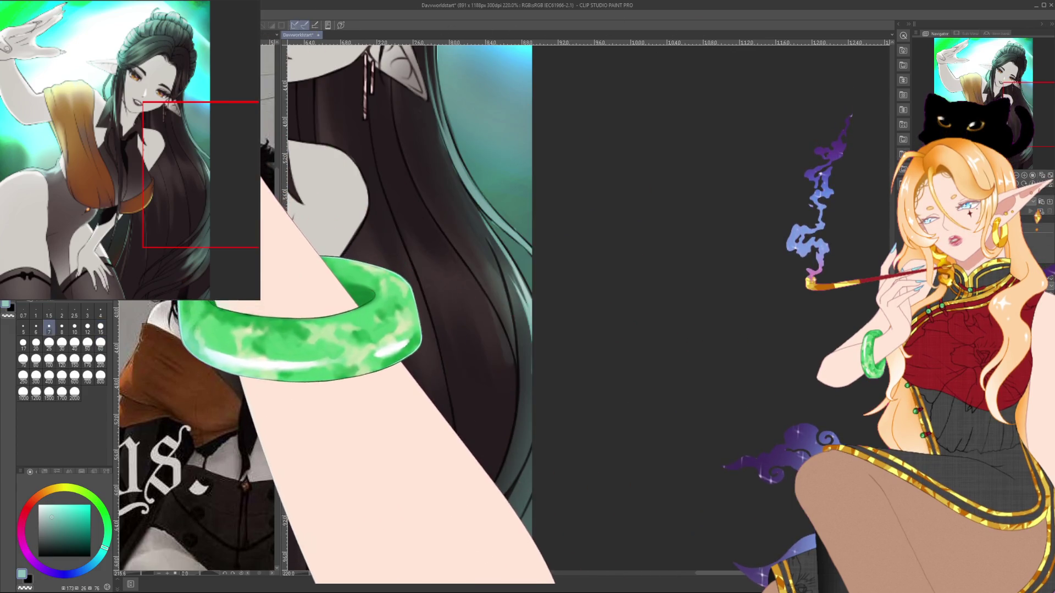
pyautogui.click(101, 344)
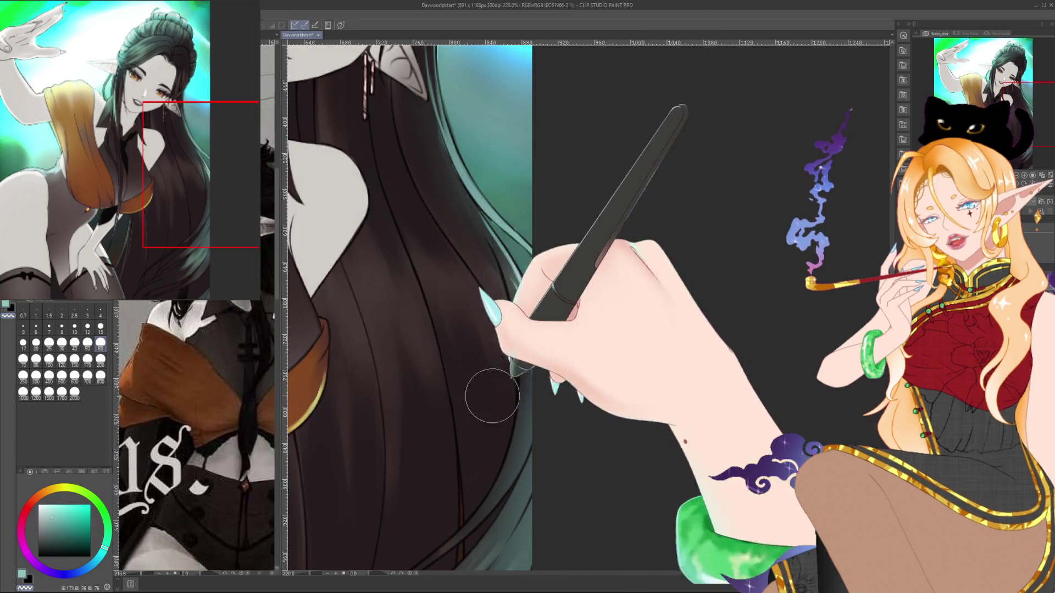
# Pan to the hair edge, settle on brush size 4, and rotate the canvas 180°.
pyautogui.moveTo(502, 207)
pyautogui.mouseDown()
pyautogui.moveTo(456, 110)
pyautogui.moveTo(441, 22)
pyautogui.mouseUp()
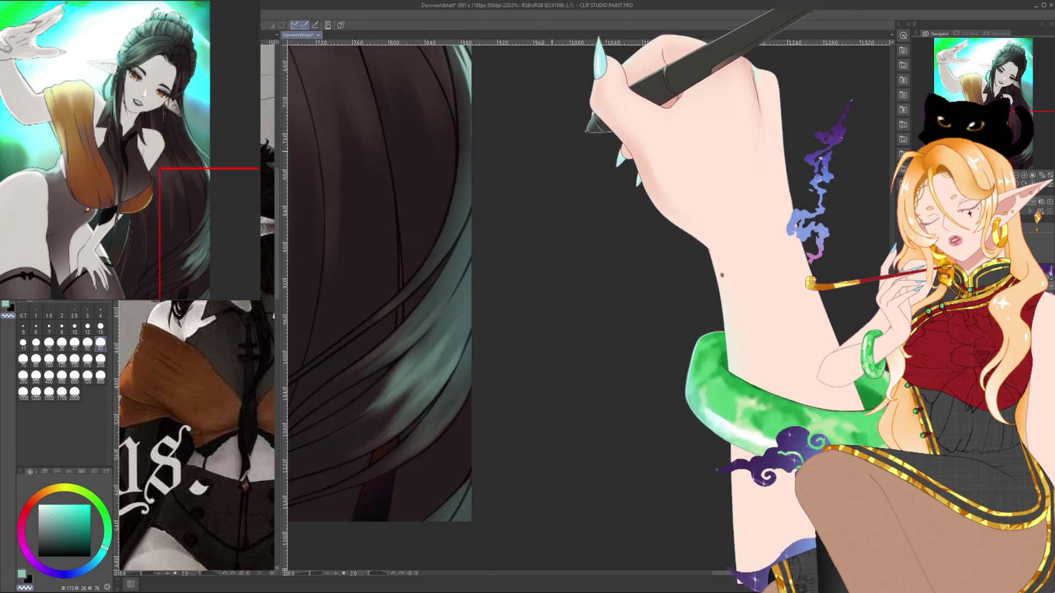
pyautogui.click(100, 328)
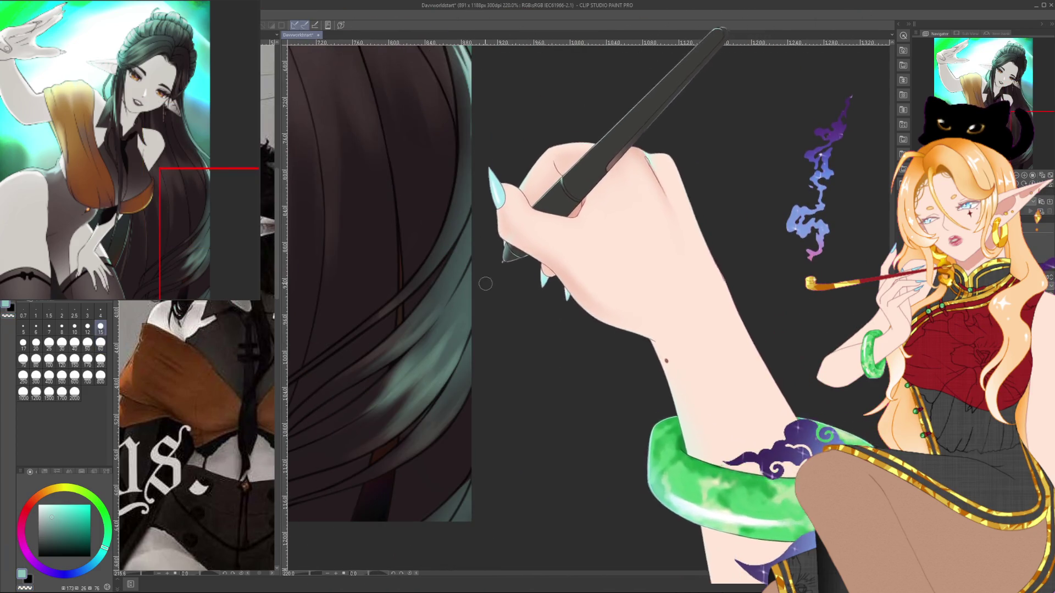
pyautogui.click(101, 312)
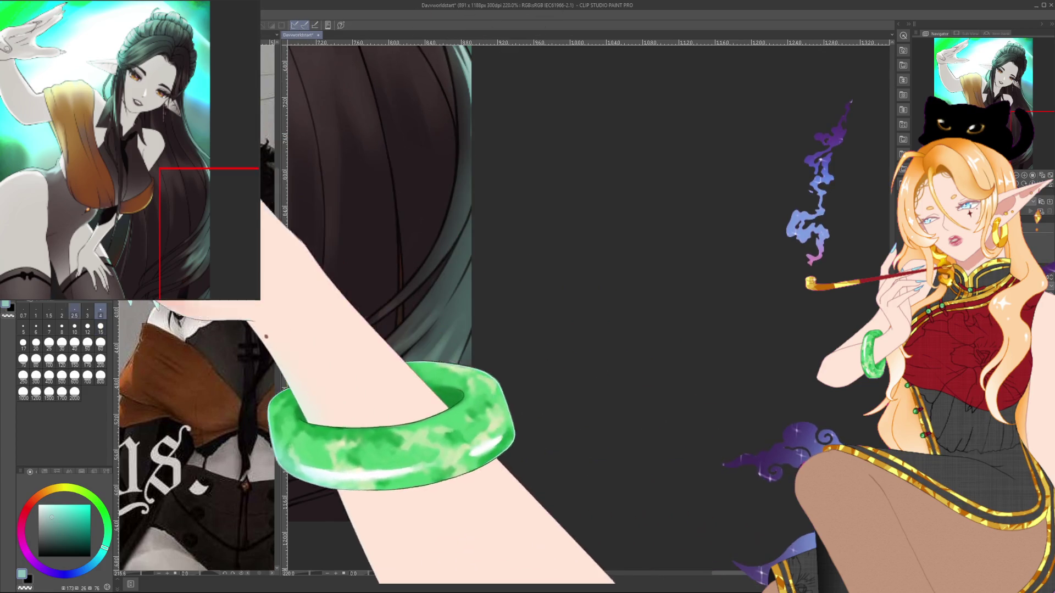
pyautogui.click(75, 328)
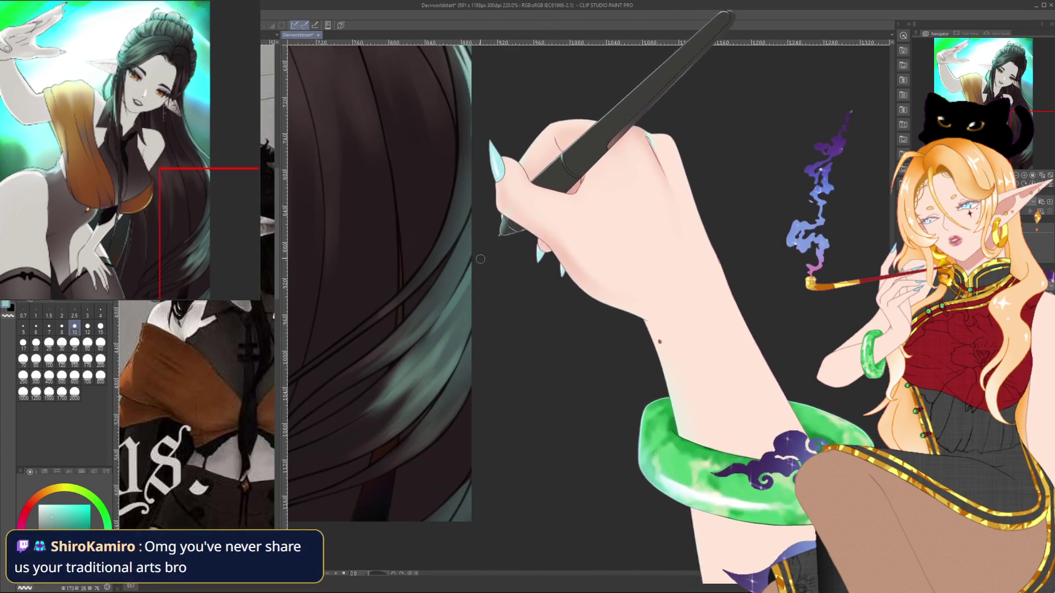
pyautogui.click(101, 312)
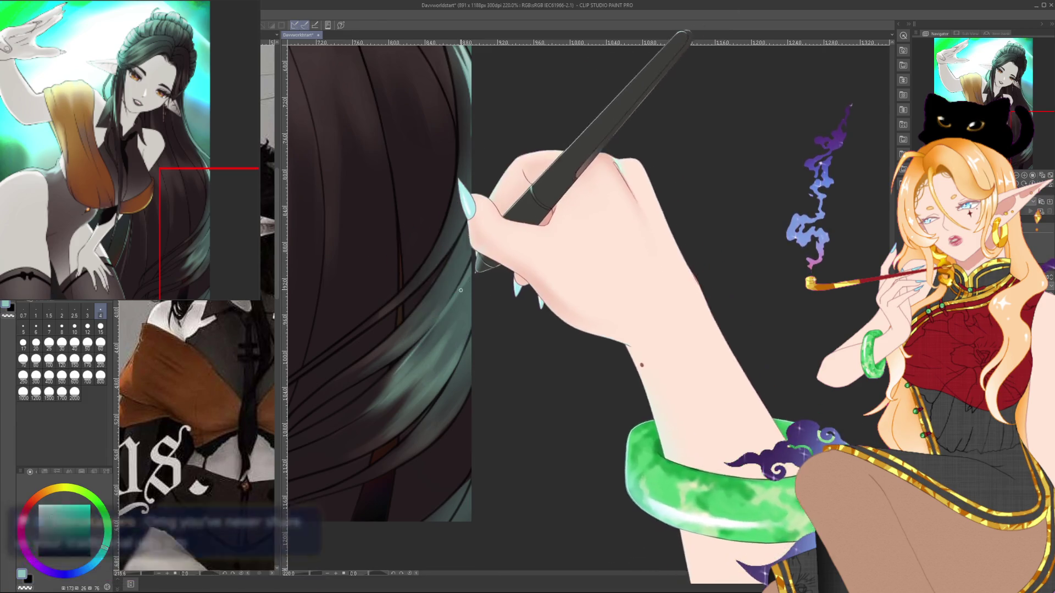
pyautogui.moveTo(483, 187); pyautogui.dragTo(340, 530)
pyautogui.moveTo(550, 275)
pyautogui.mouseDown()
pyautogui.moveTo(769, 192)
pyautogui.moveTo(797, 247)
pyautogui.moveTo(632, 357)
pyautogui.mouseUp()
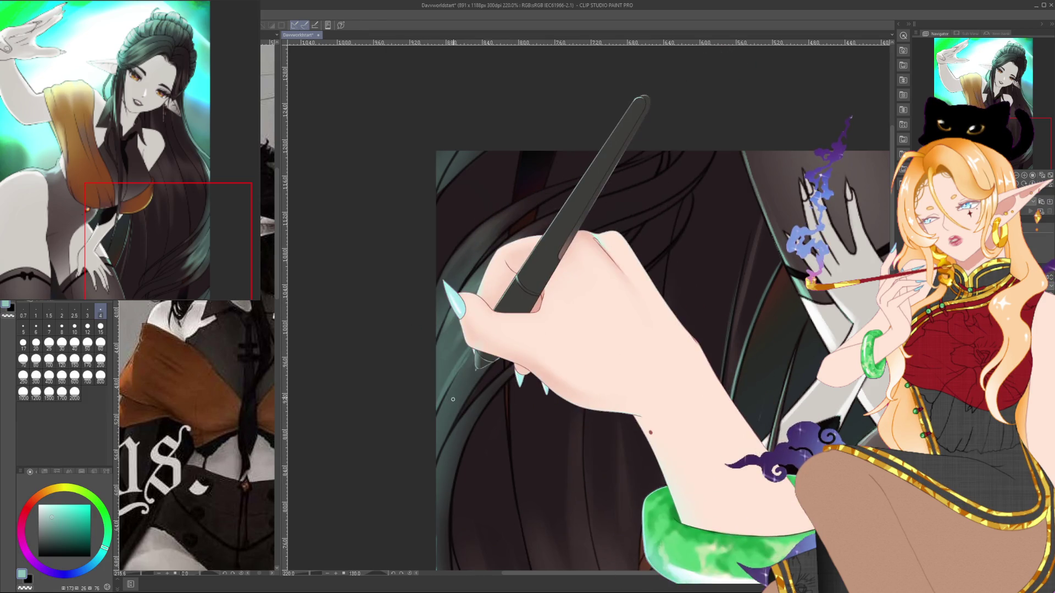
# Turn the canvas upright, paint teal strands into the lower hair ends, then zoom out to 100%.
pyautogui.scroll(3, 482, 330)
pyautogui.moveTo(502, 374); pyautogui.dragTo(471, 380)
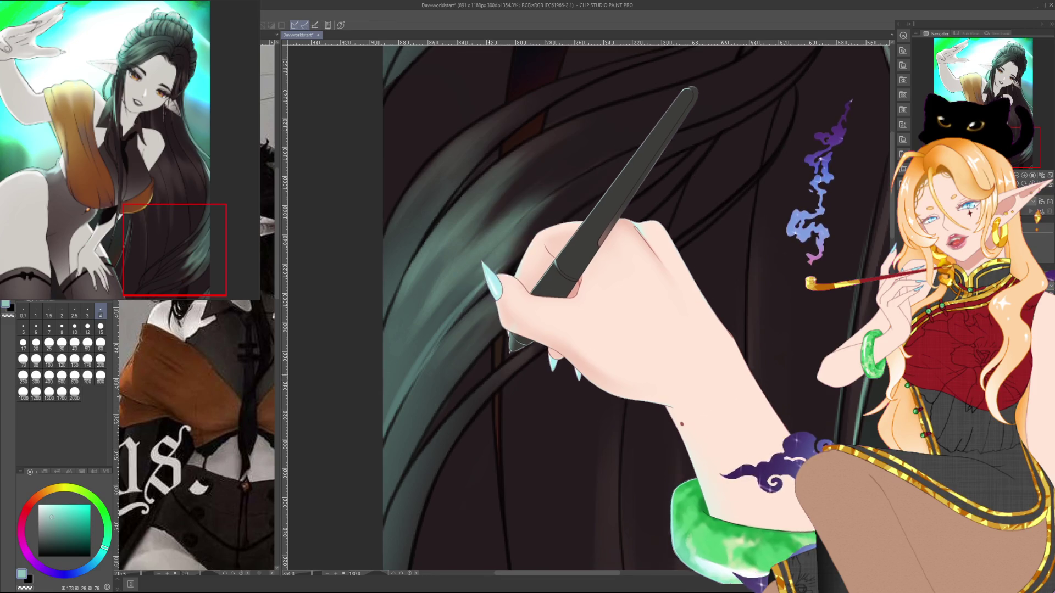
pyautogui.moveTo(472, 380); pyautogui.dragTo(419, 342)
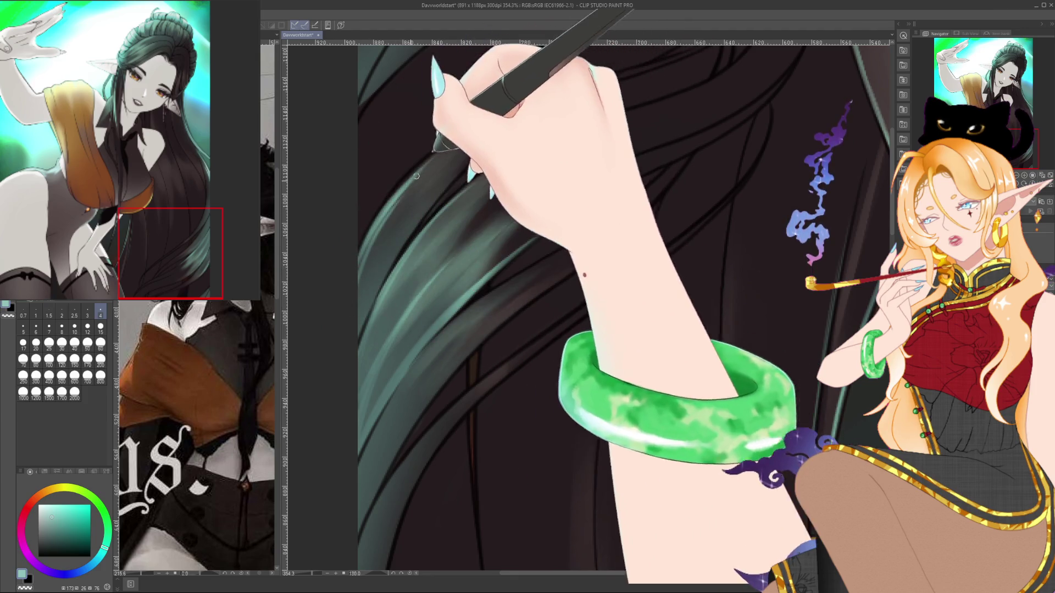
pyautogui.hotkey('ctrl', '@')
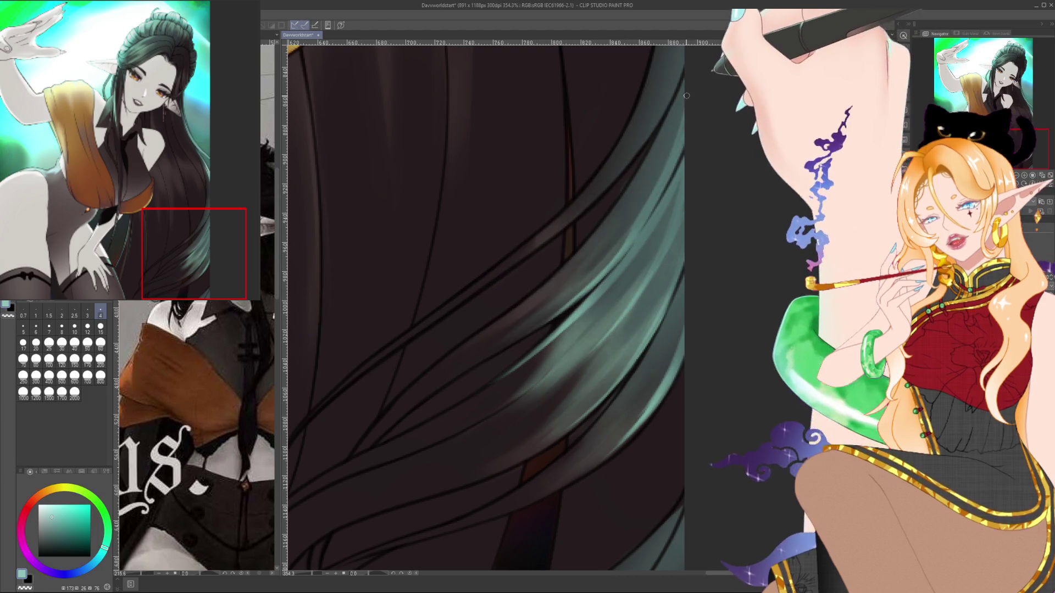
pyautogui.moveTo(686, 97); pyautogui.dragTo(650, 184)
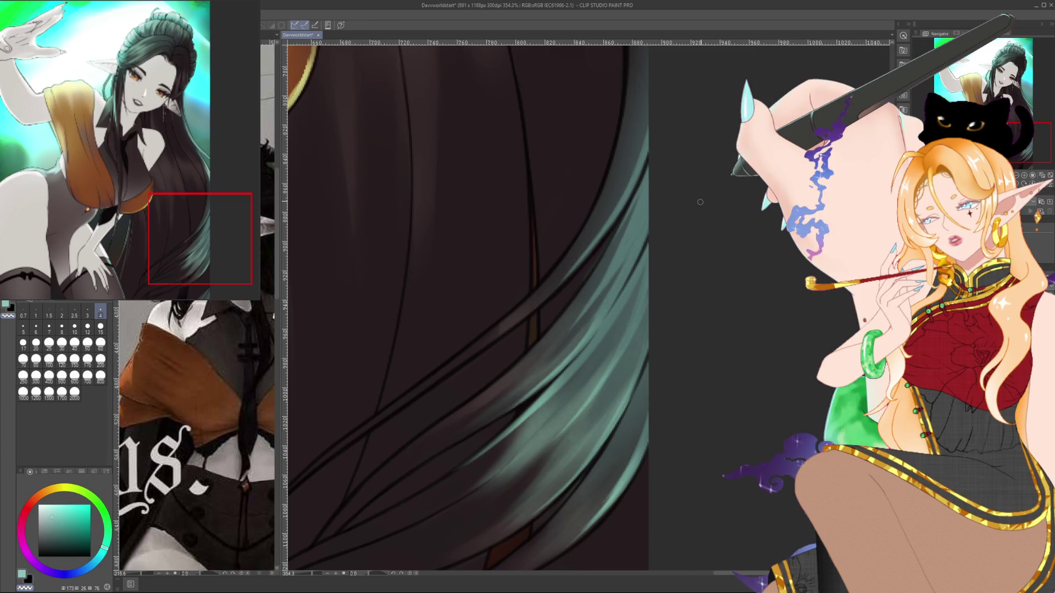
pyautogui.scroll(-5, 700, 202)
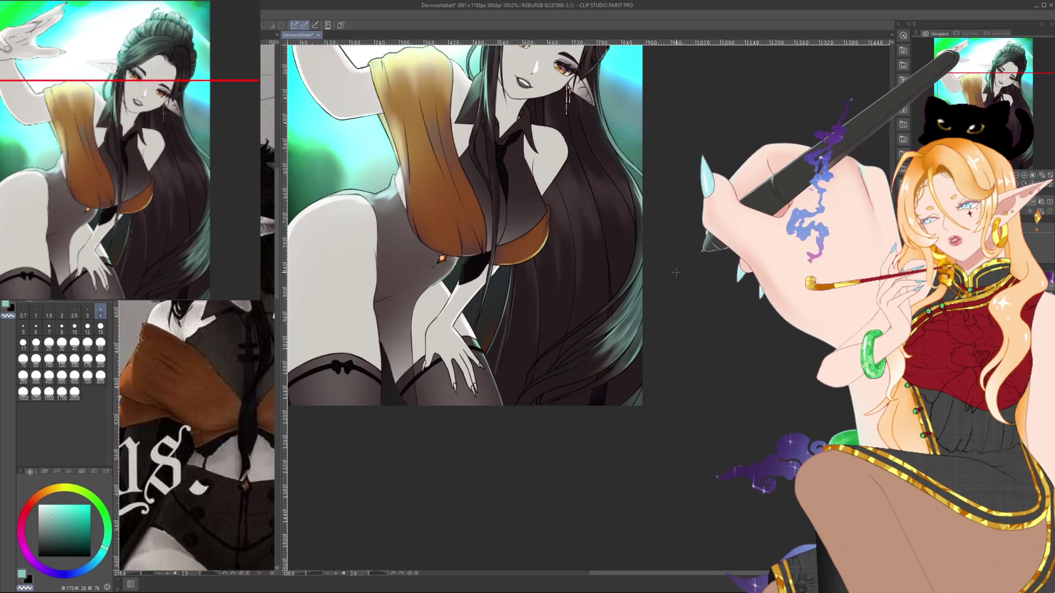
# Rotate the canvas about -88° and paint black hair shading at brush sizes 60, then 15.
pyautogui.scroll(3, 674, 275)
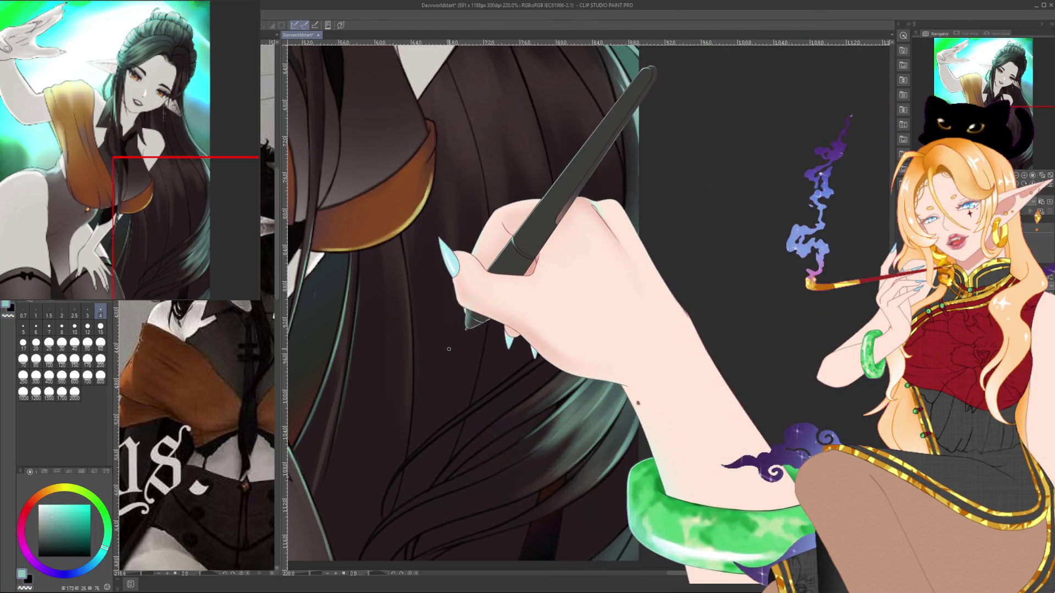
pyautogui.moveTo(354, 573); pyautogui.dragTo(395, 573)
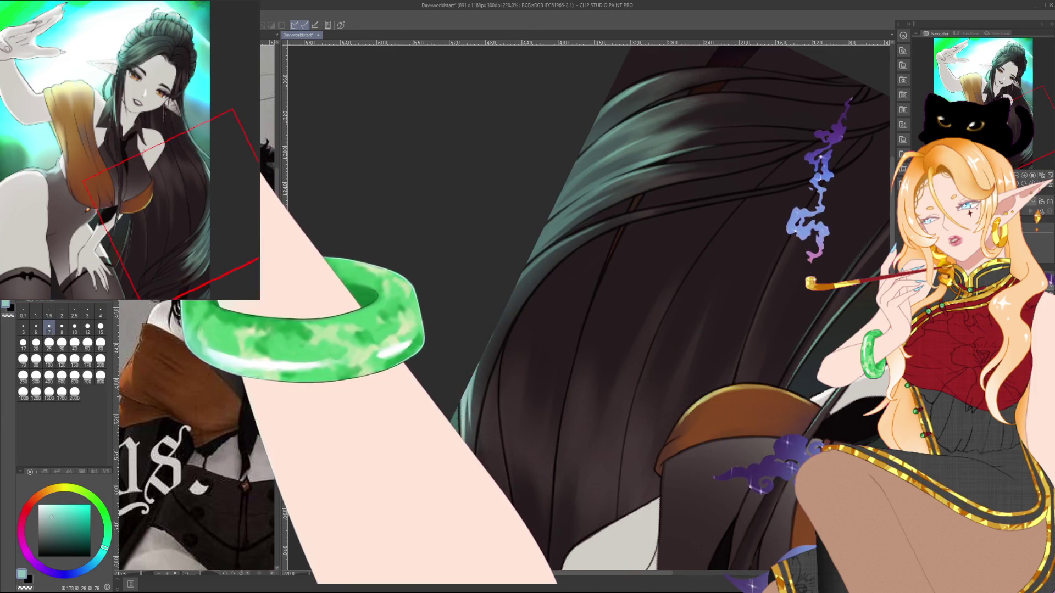
pyautogui.press('e')
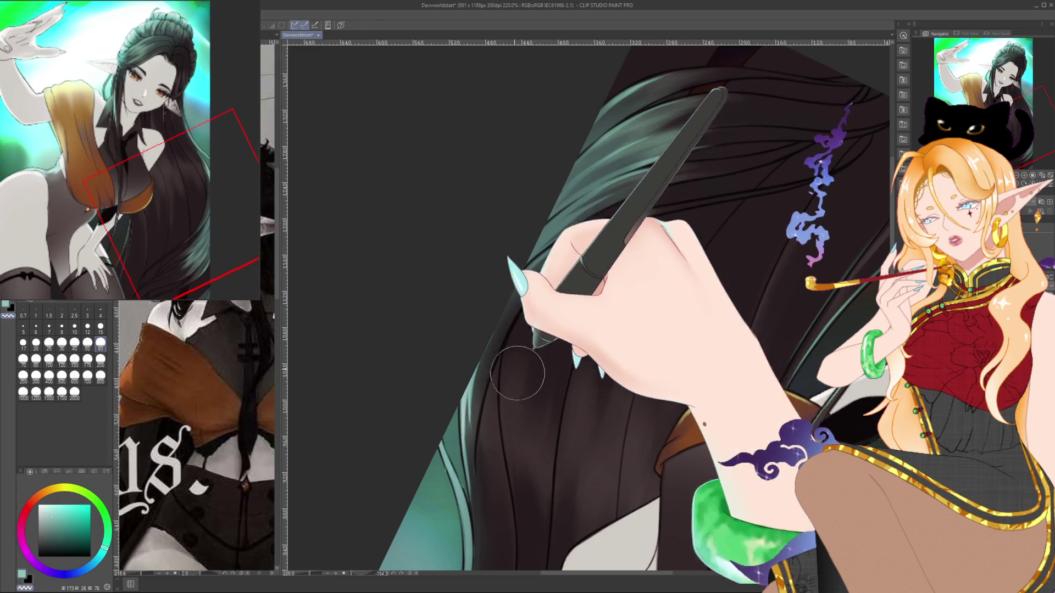
pyautogui.press('b')
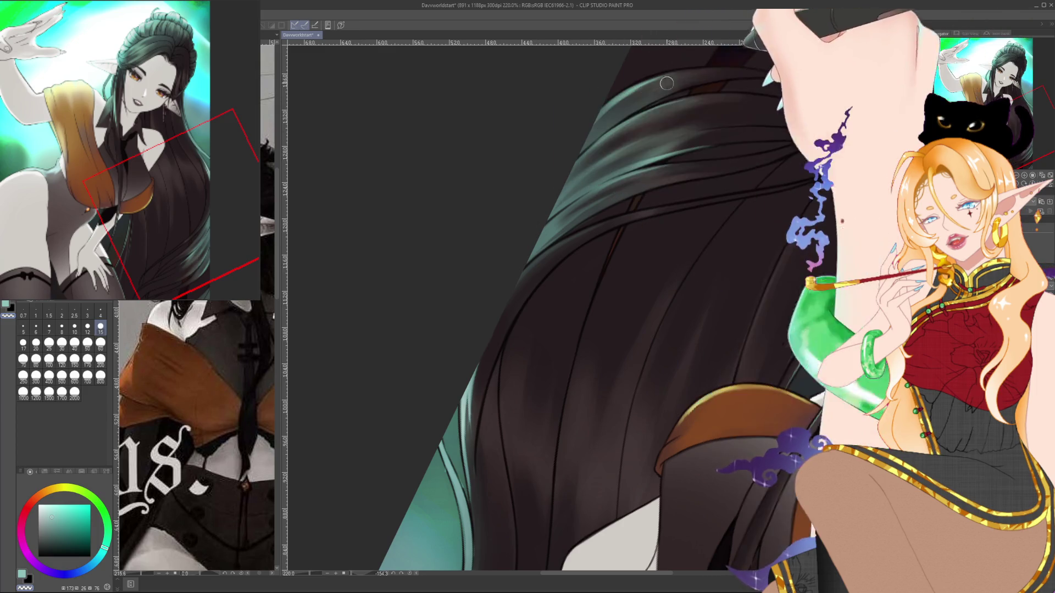
pyautogui.hotkey('ctrl', '@')
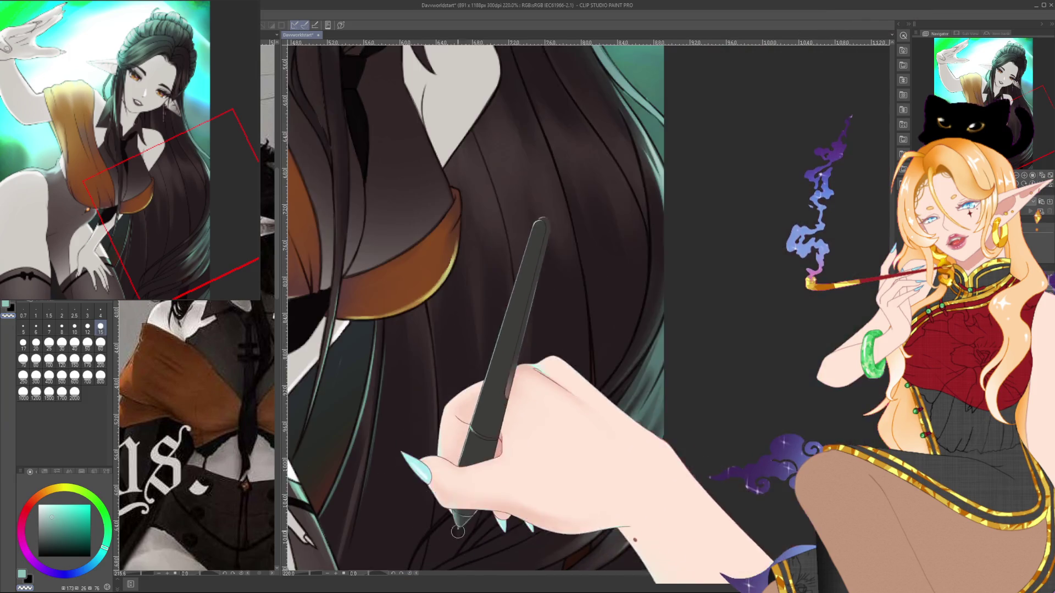
# Pan to the lowest hair ends, paint thin teal strands at brush size 4, then zoom out.
pyautogui.scroll(-2, 708, 277)
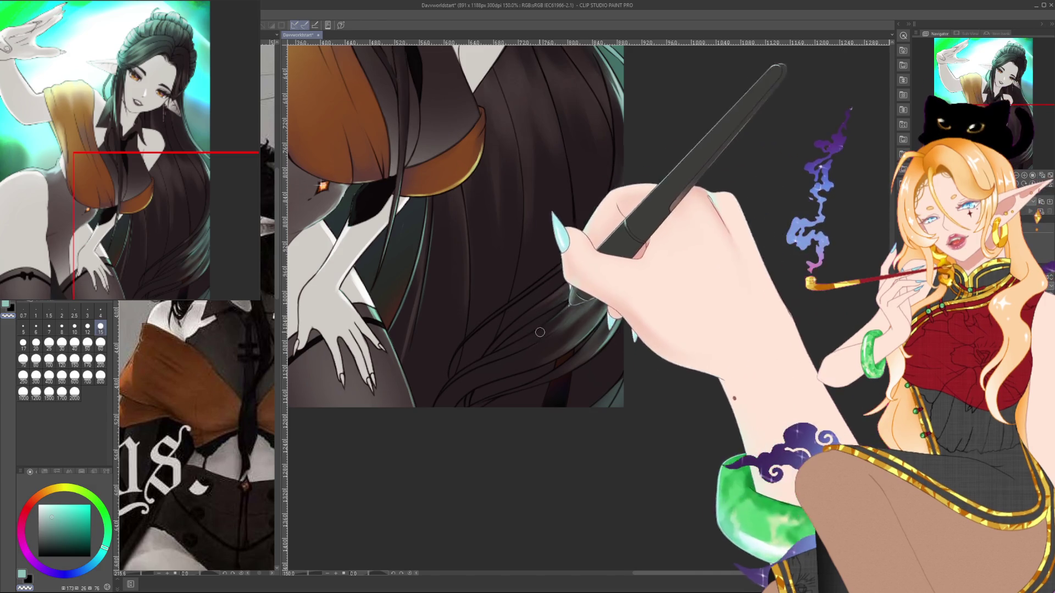
pyautogui.moveTo(648, 314)
pyautogui.mouseDown()
pyautogui.moveTo(654, 335)
pyautogui.moveTo(708, 391)
pyautogui.mouseUp()
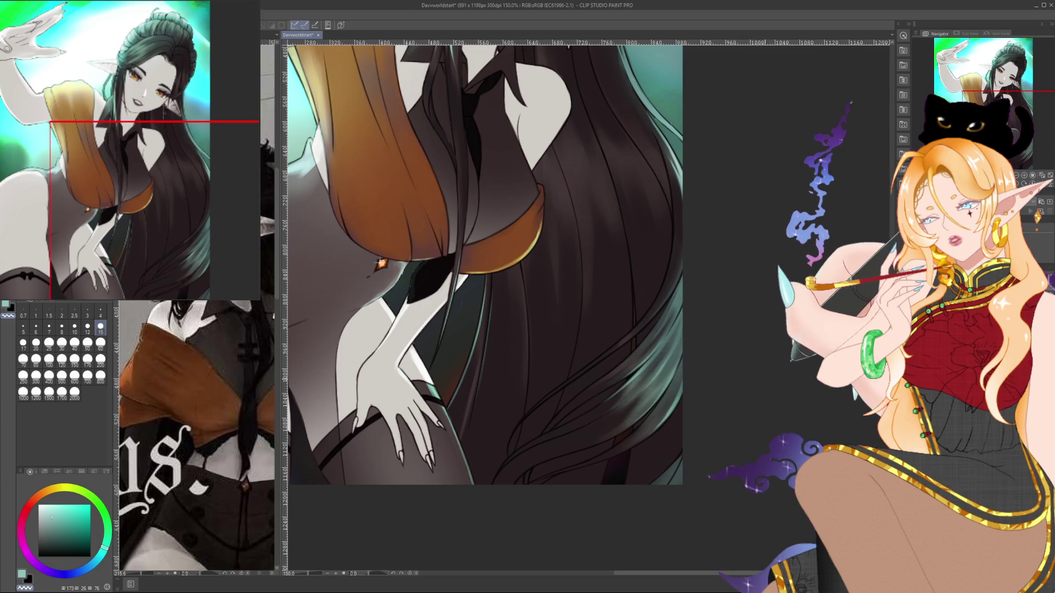
pyautogui.moveTo(611, 345); pyautogui.dragTo(589, 308)
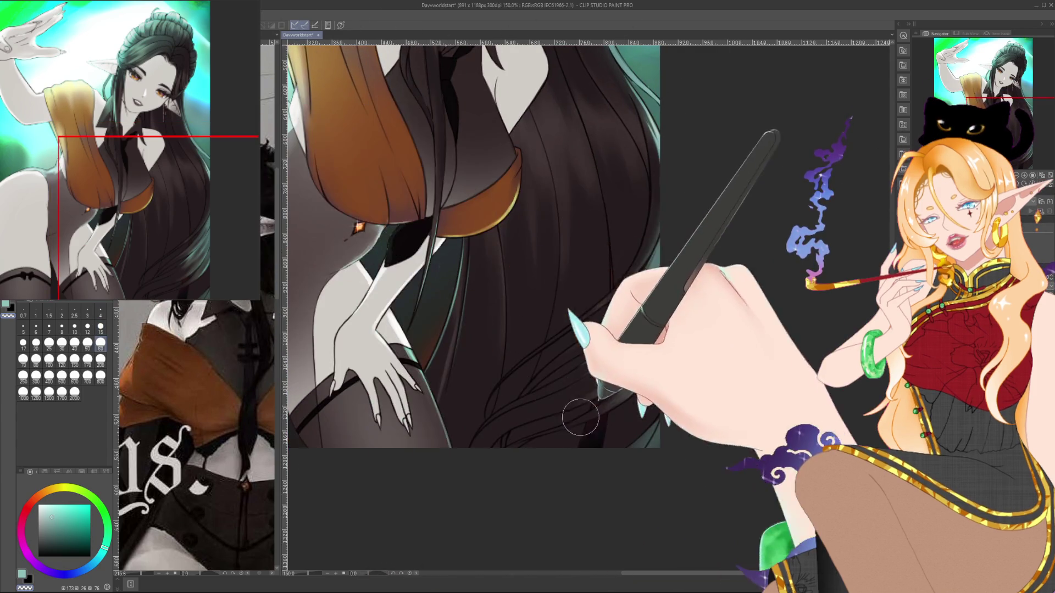
pyautogui.moveTo(575, 414); pyautogui.dragTo(580, 431)
pyautogui.moveTo(710, 400); pyautogui.dragTo(742, 376)
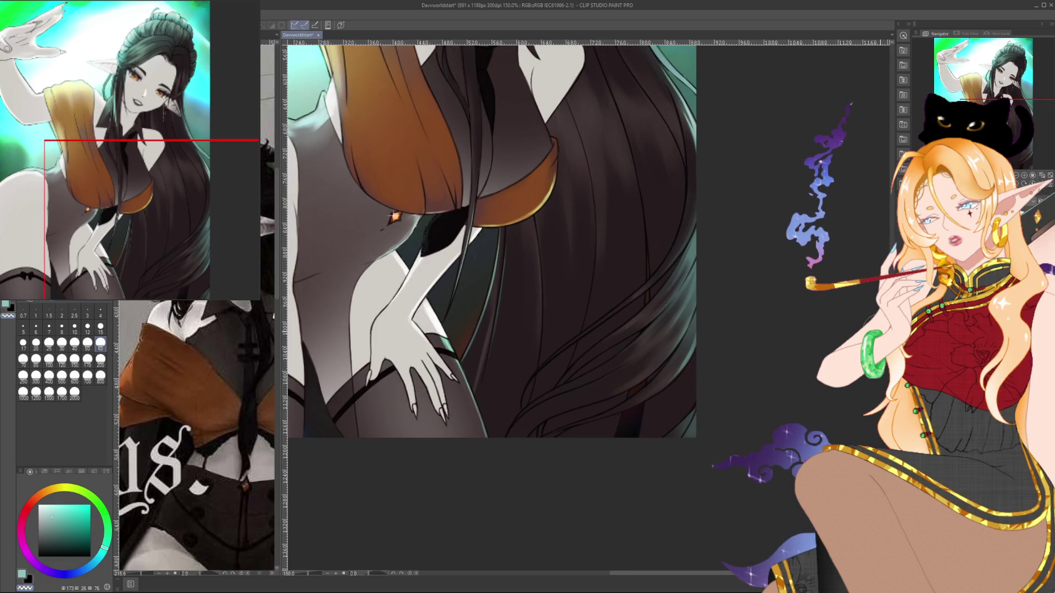
pyautogui.scroll(5, 621, 293)
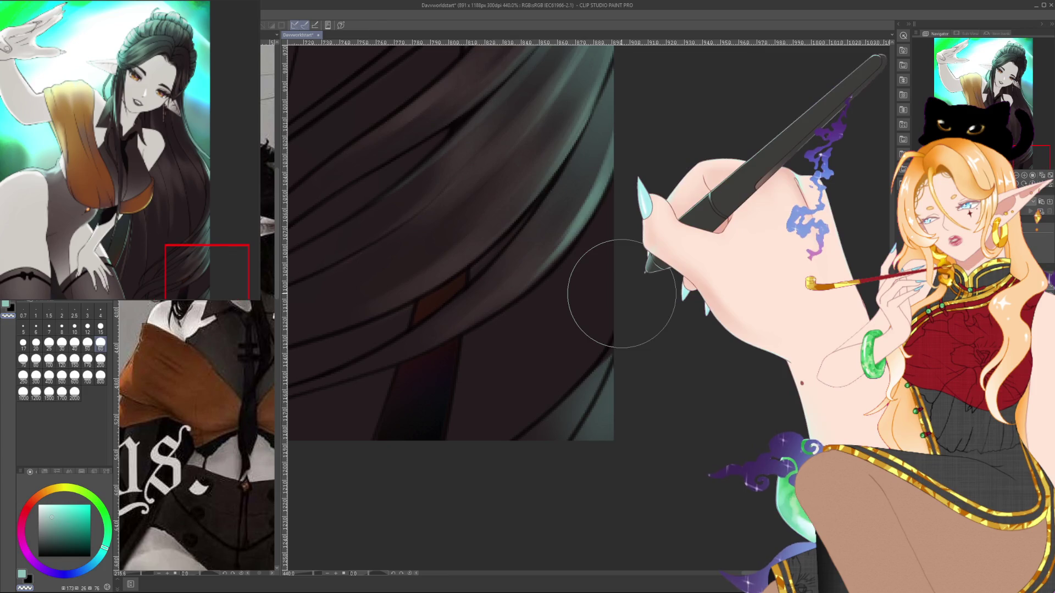
pyautogui.click(100, 312)
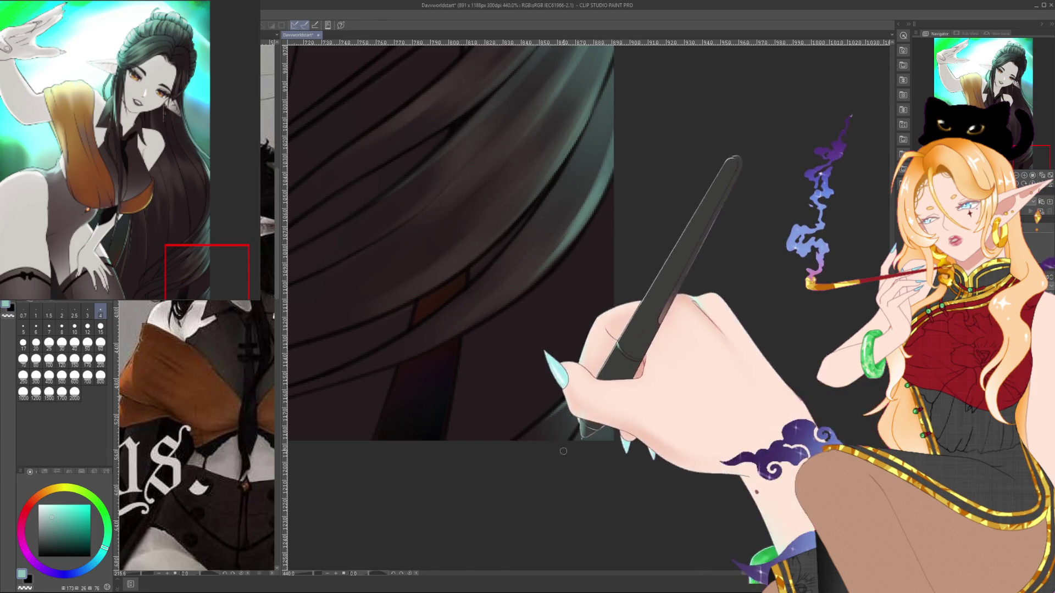
pyautogui.scroll(-2, 637, 369)
pyautogui.scroll(-3, 637, 368)
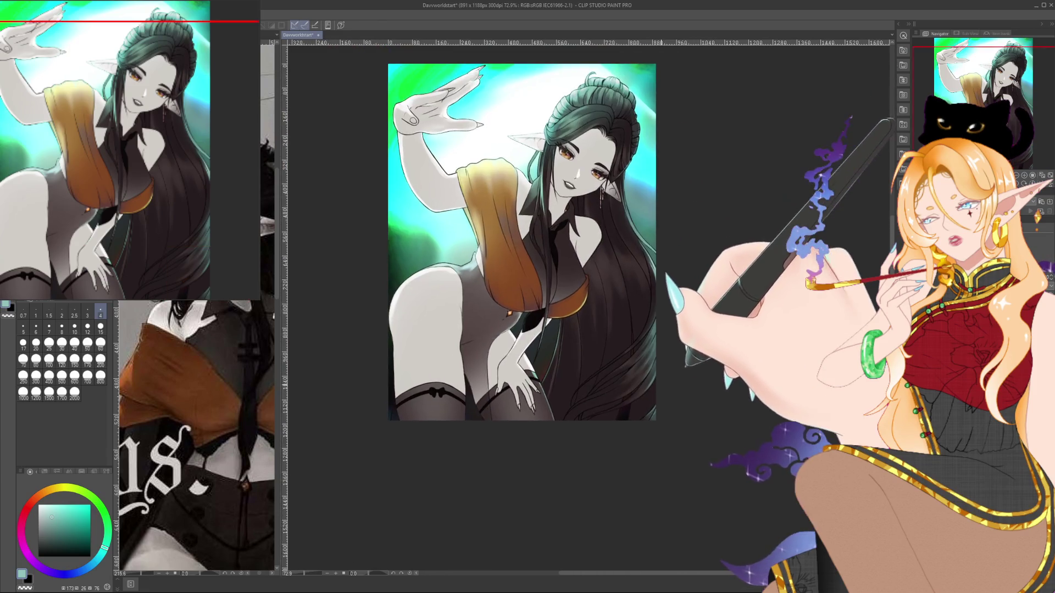
# Shade the dark hair beside the shawl using brush size 60, then 15.
pyautogui.scroll(2, 637, 369)
pyautogui.click(100, 343)
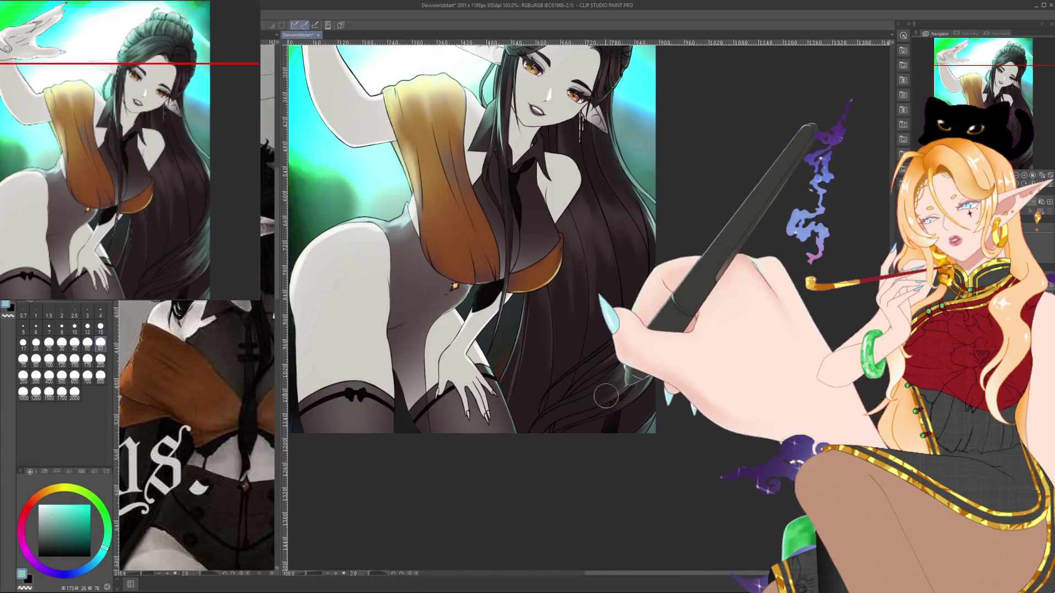
pyautogui.moveTo(678, 419); pyautogui.dragTo(699, 501)
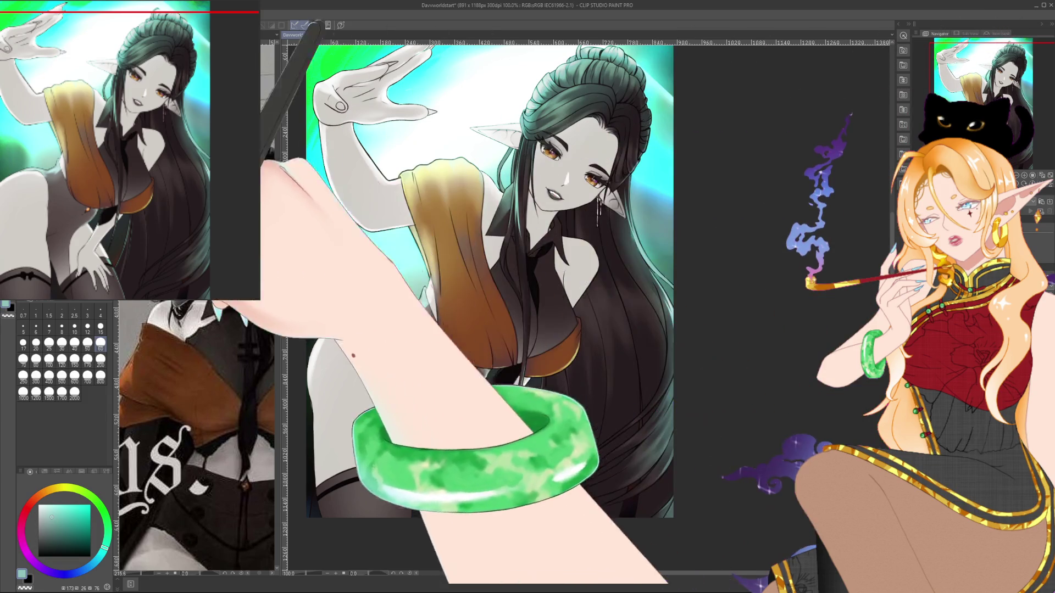
pyautogui.press('[')
pyautogui.press('[')
pyautogui.press('[')
pyautogui.scroll(-1, 318, 304)
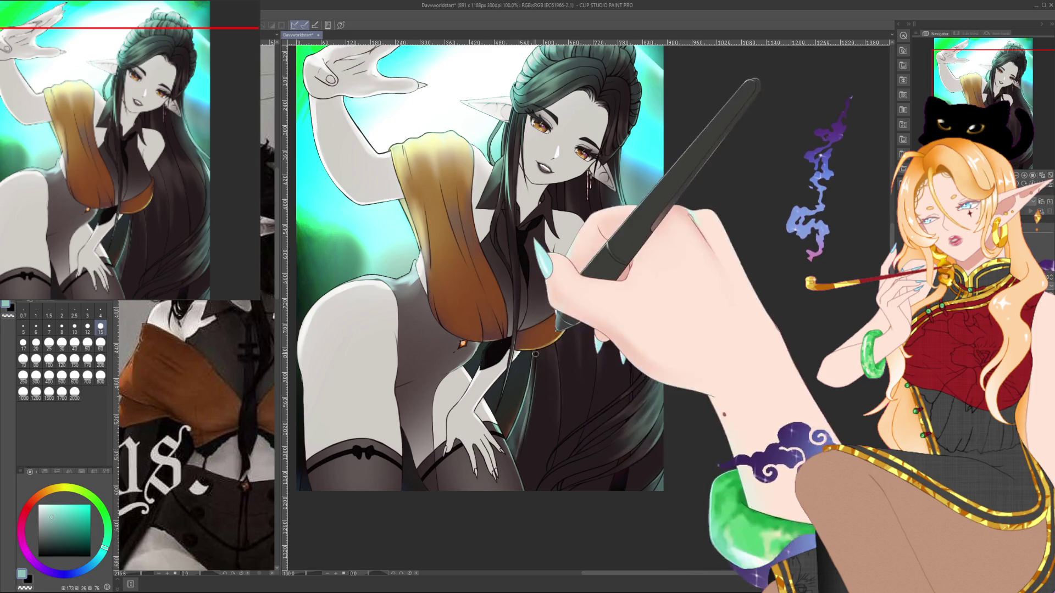
pyautogui.scroll(-1, 528, 401)
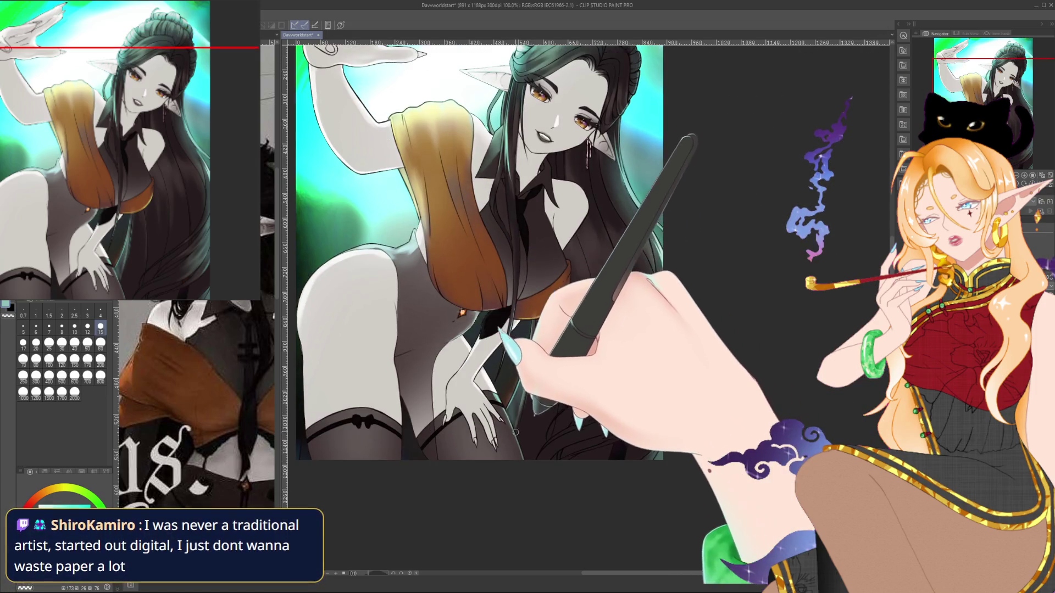
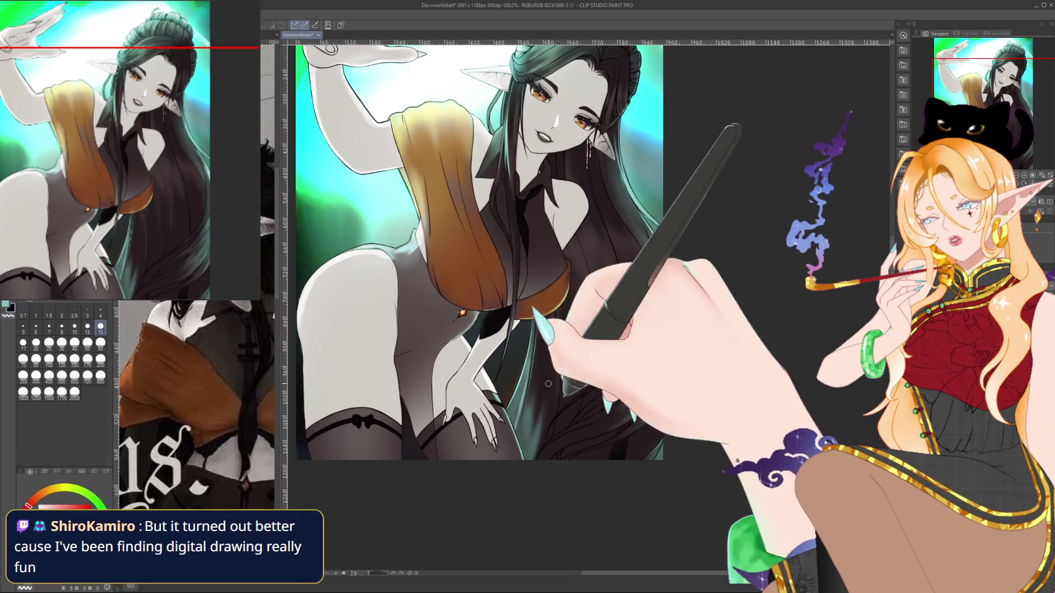
# Pick a teal colour and frame the whole elf illustration at about 98% zoom.
pyautogui.keyDown('alt'); pyautogui.click(525, 430); pyautogui.keyUp('alt')
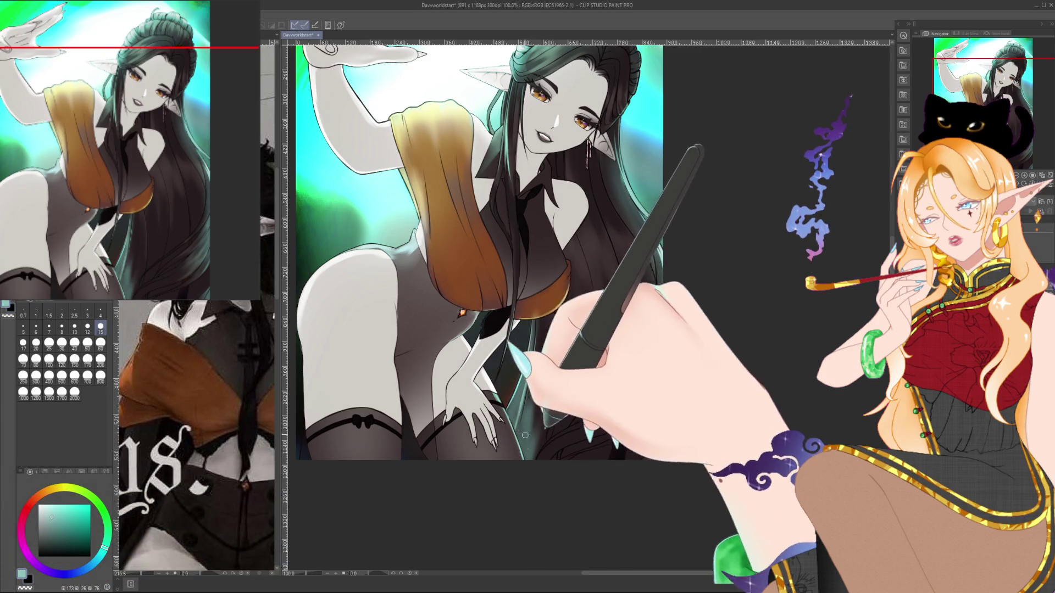
pyautogui.moveTo(599, 236); pyautogui.dragTo(613, 297)
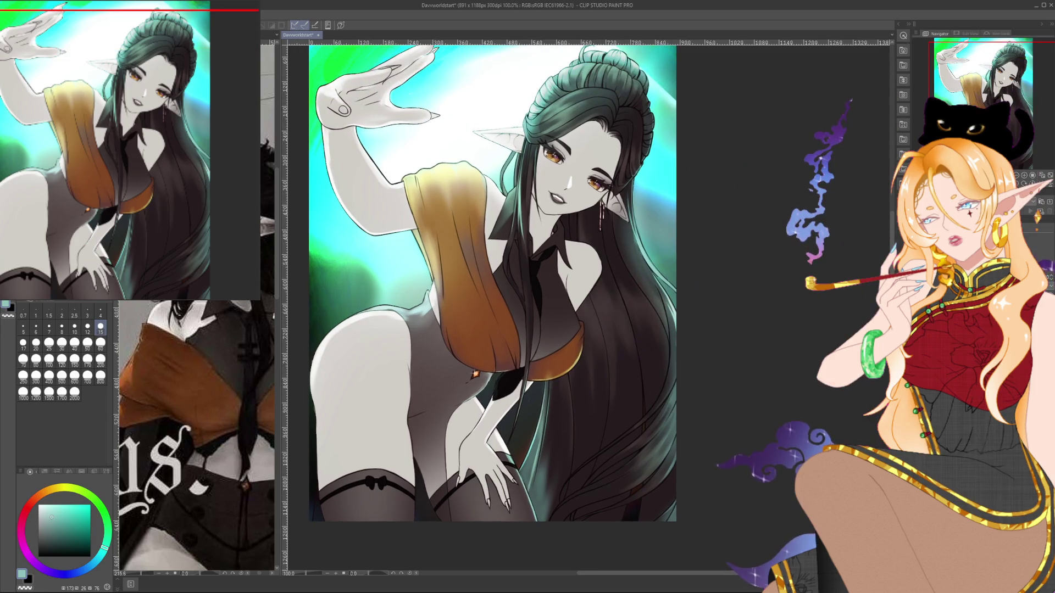
pyautogui.scroll(-2, 493, 283)
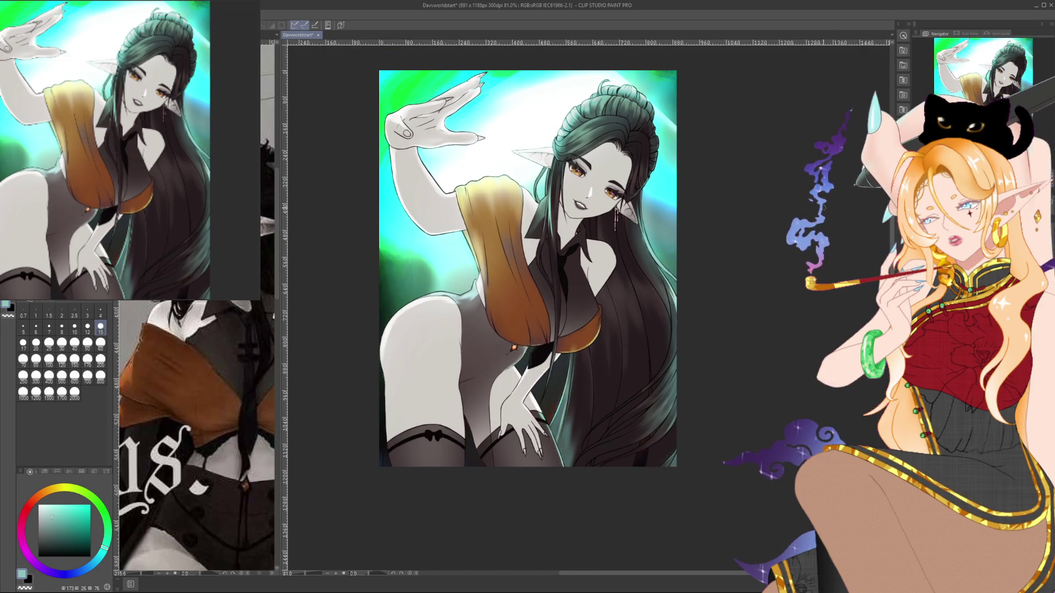
pyautogui.scroll(2, 493, 283)
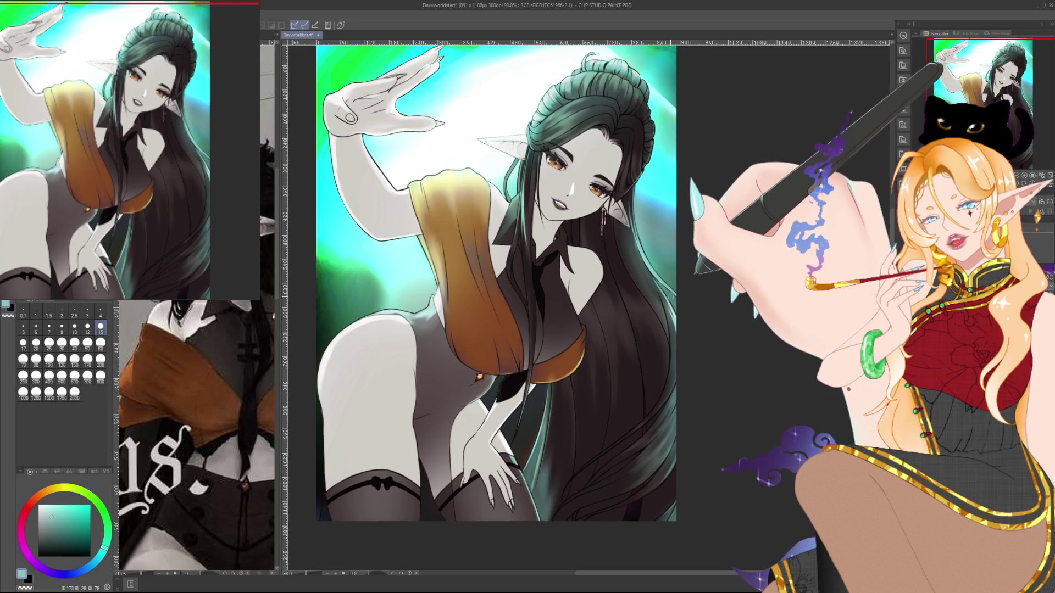
pyautogui.scroll(5, 708, 374)
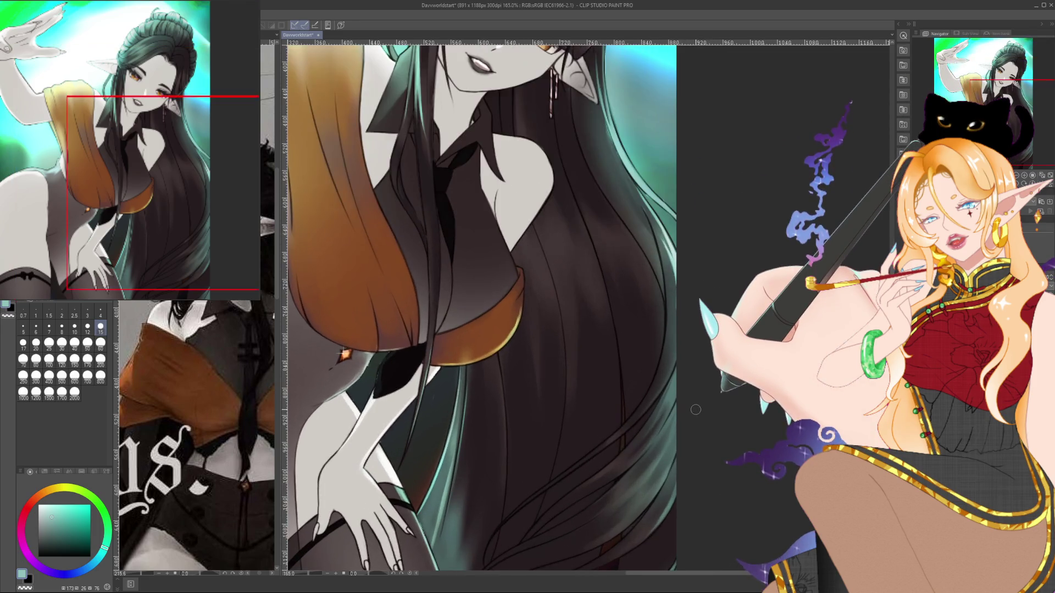
pyautogui.scroll(2, 696, 410)
pyautogui.moveTo(419, 446); pyautogui.dragTo(384, 277)
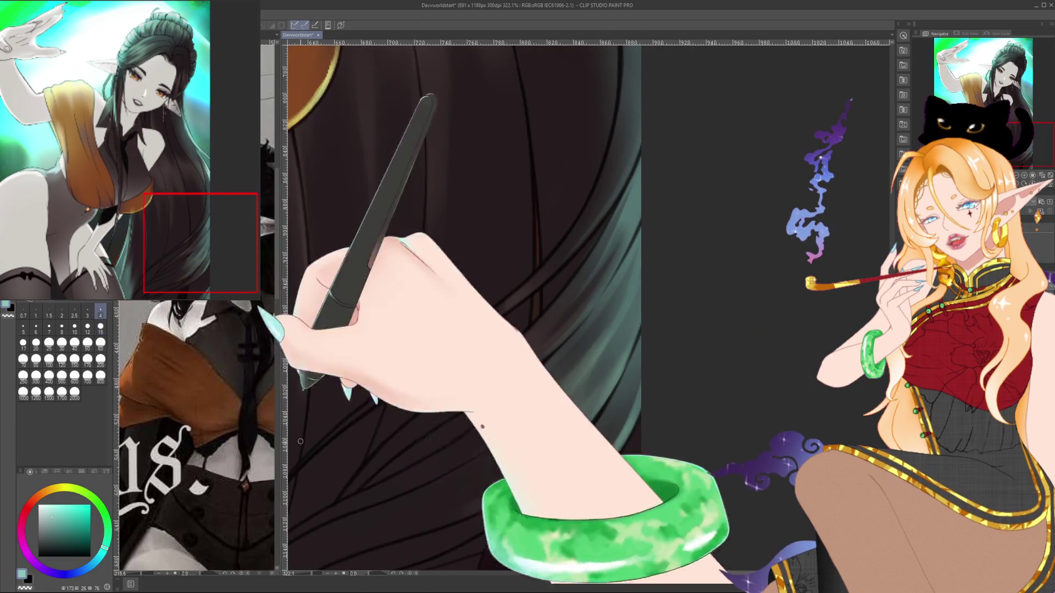
pyautogui.moveTo(354, 459)
pyautogui.mouseDown()
pyautogui.moveTo(354, 447)
pyautogui.moveTo(362, 555)
pyautogui.moveTo(555, 291)
pyautogui.mouseUp()
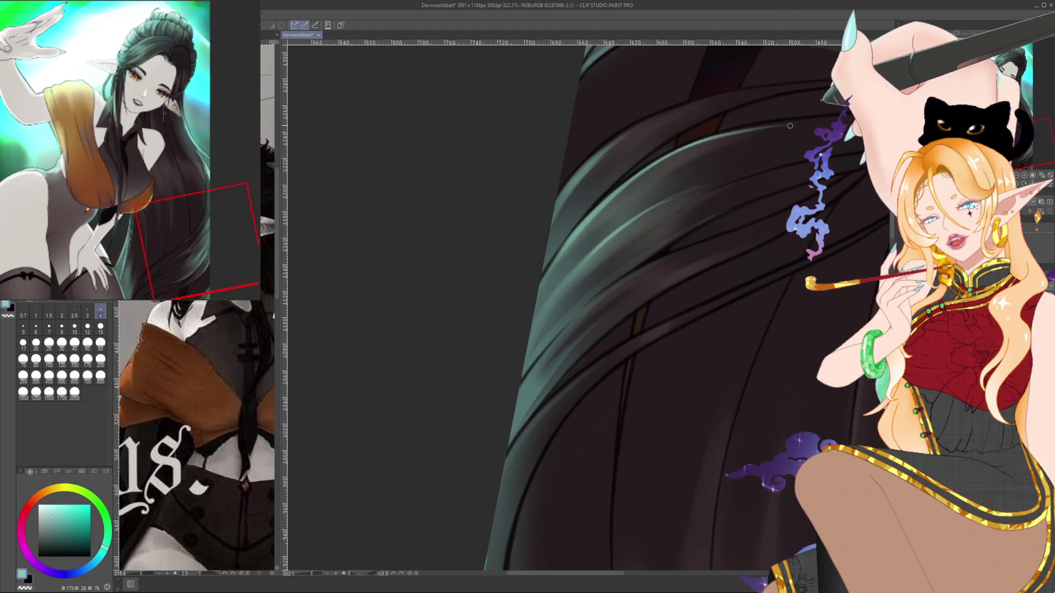
pyautogui.hotkey('ctrl', '@')
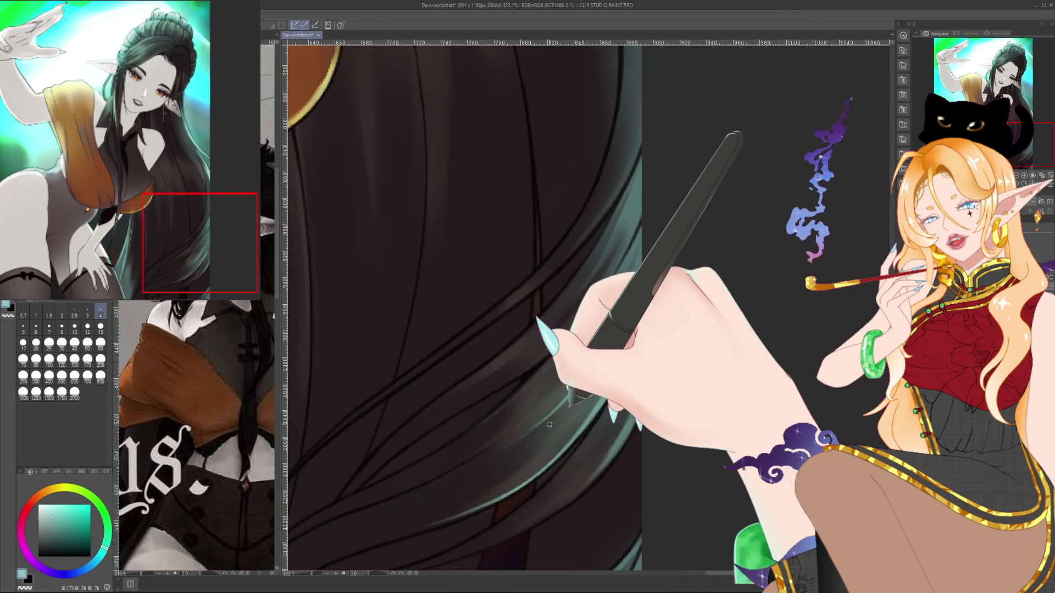
pyautogui.scroll(-3, 703, 312)
pyautogui.scroll(-2, 704, 312)
pyautogui.scroll(-3, 703, 312)
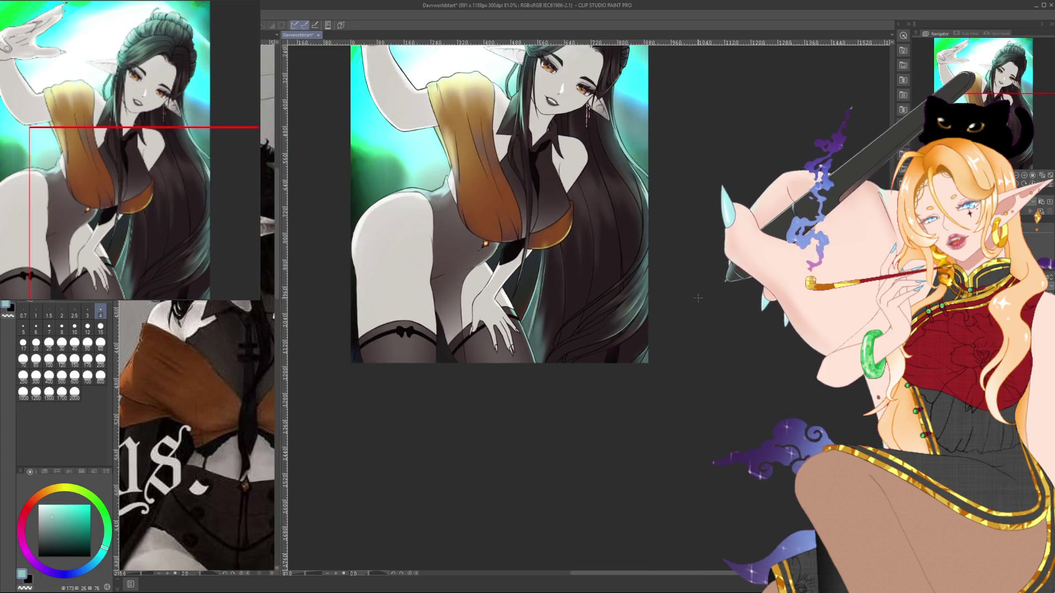
# Raise the brush size to 60.
pyautogui.scroll(3, 699, 326)
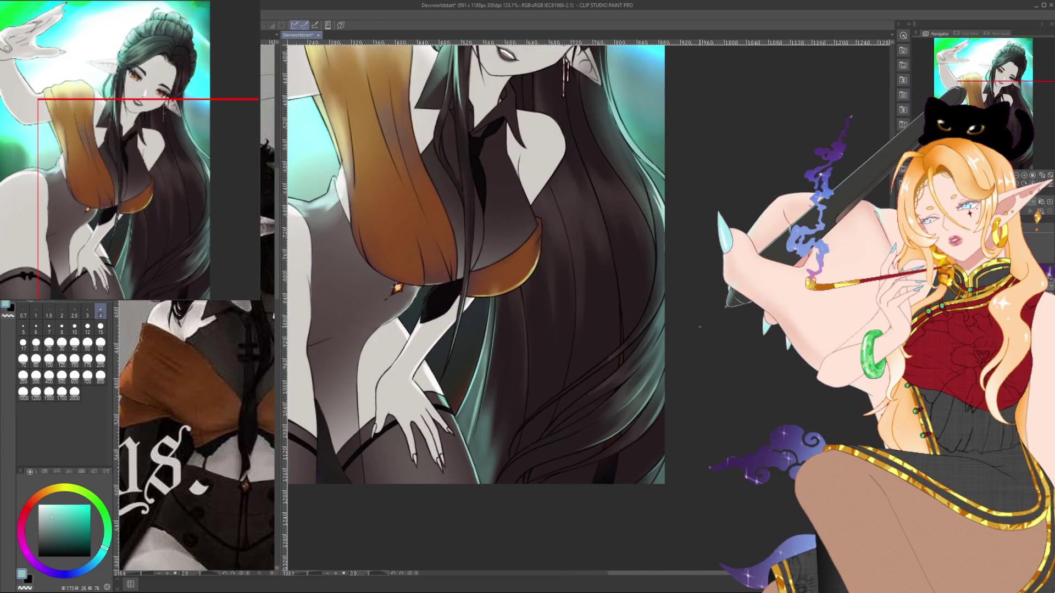
pyautogui.press(']')
pyautogui.press(']')
pyautogui.press(']')
pyautogui.press(']')
pyautogui.press(']')
pyautogui.press(']')
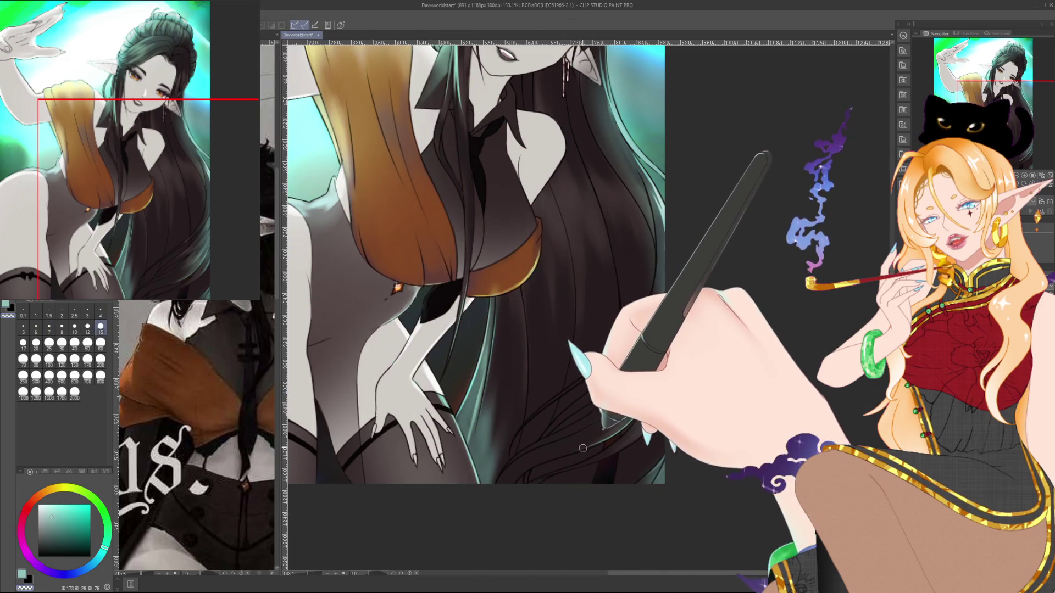
pyautogui.press(']')
pyautogui.press(']')
pyautogui.press(']')
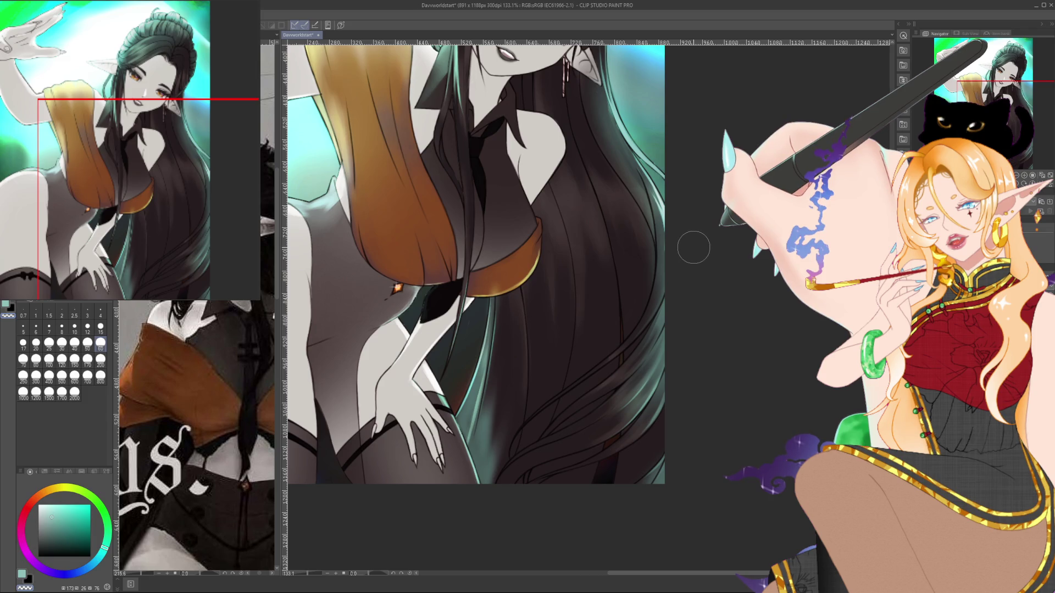
# Zoom out to 90% and recentre the full elf figure in the window.
pyautogui.scroll(-2, 686, 254)
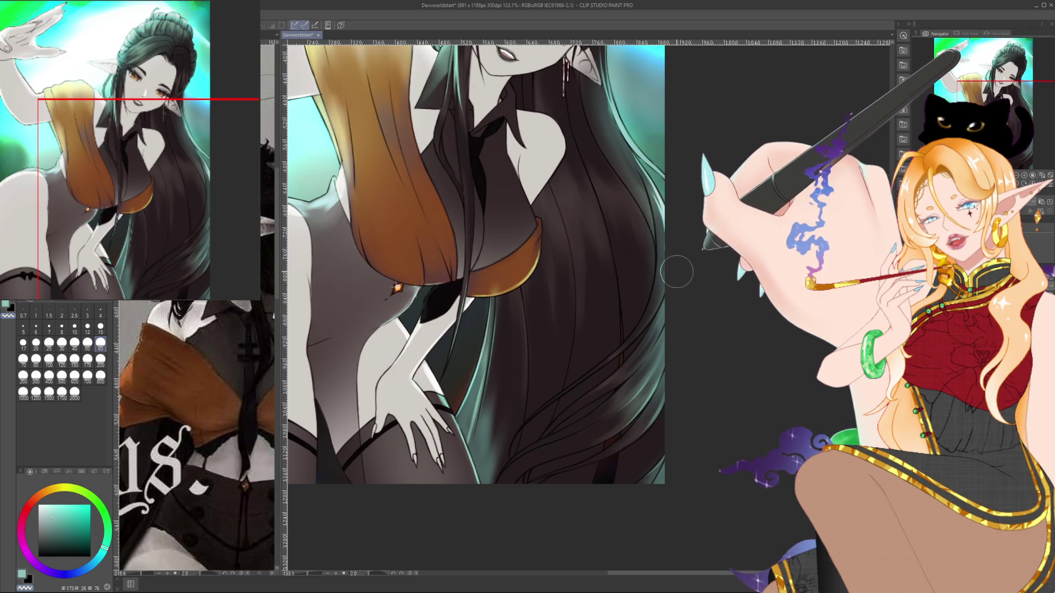
pyautogui.moveTo(685, 250); pyautogui.dragTo(766, 256)
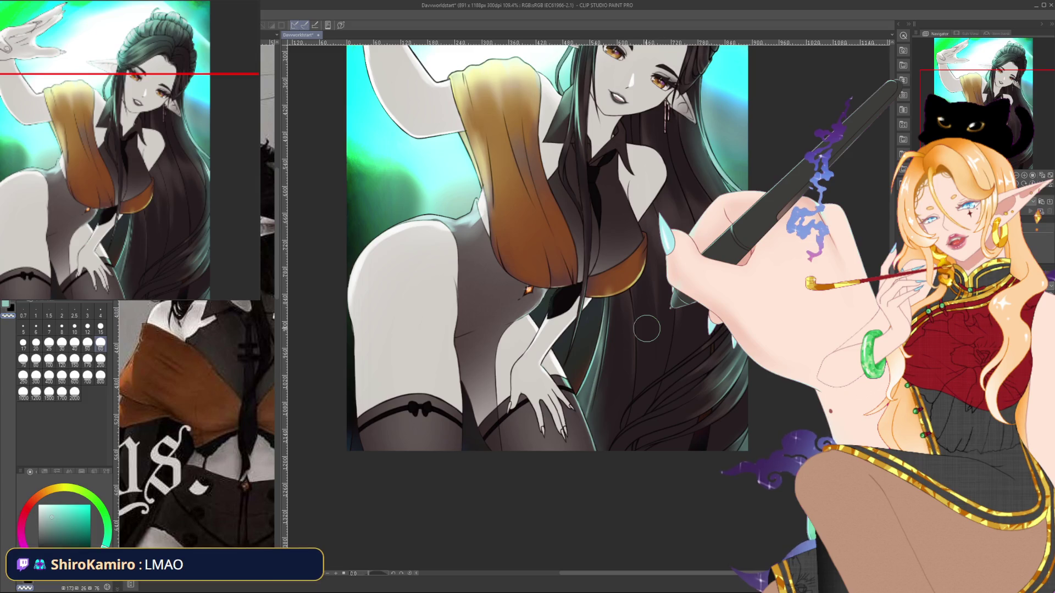
pyautogui.scroll(-2, 646, 324)
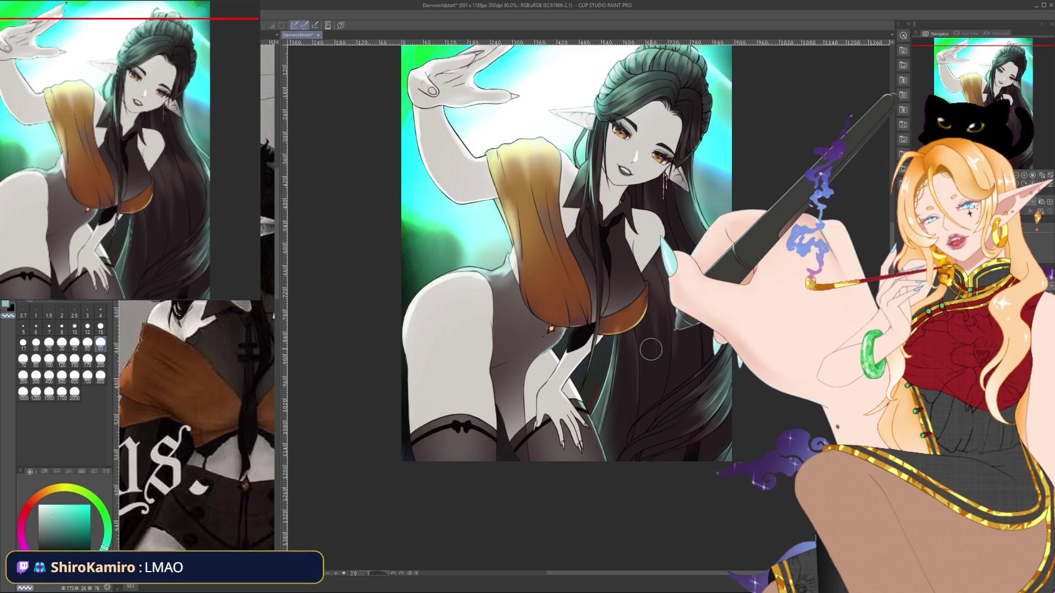
pyautogui.moveTo(650, 350); pyautogui.dragTo(642, 402)
pyautogui.moveTo(618, 291); pyautogui.dragTo(593, 311)
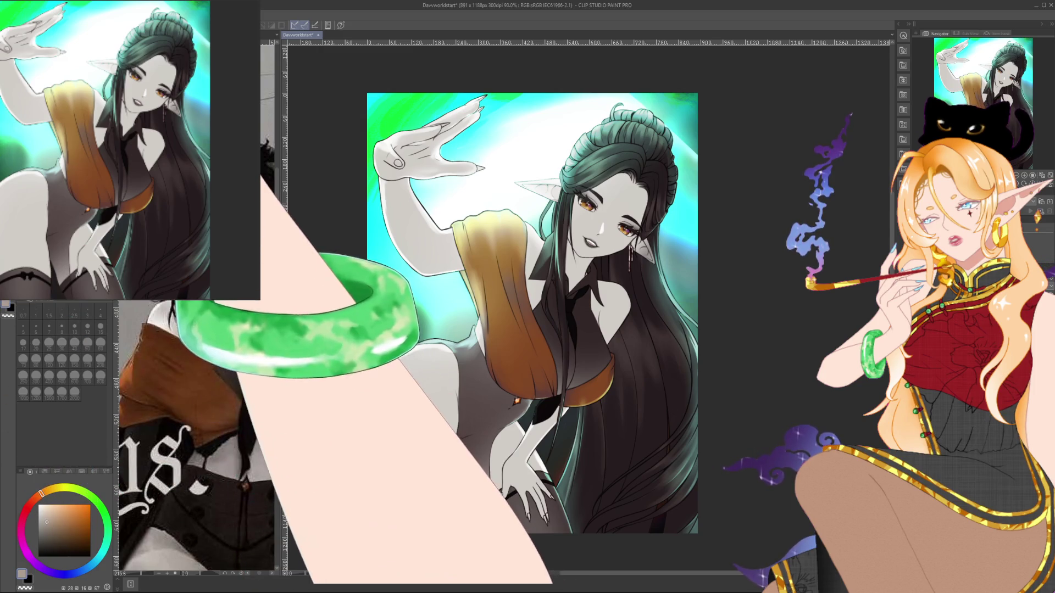
# Choose brush size 15 and nudge the canvas view slightly left.
pyautogui.click(100, 329)
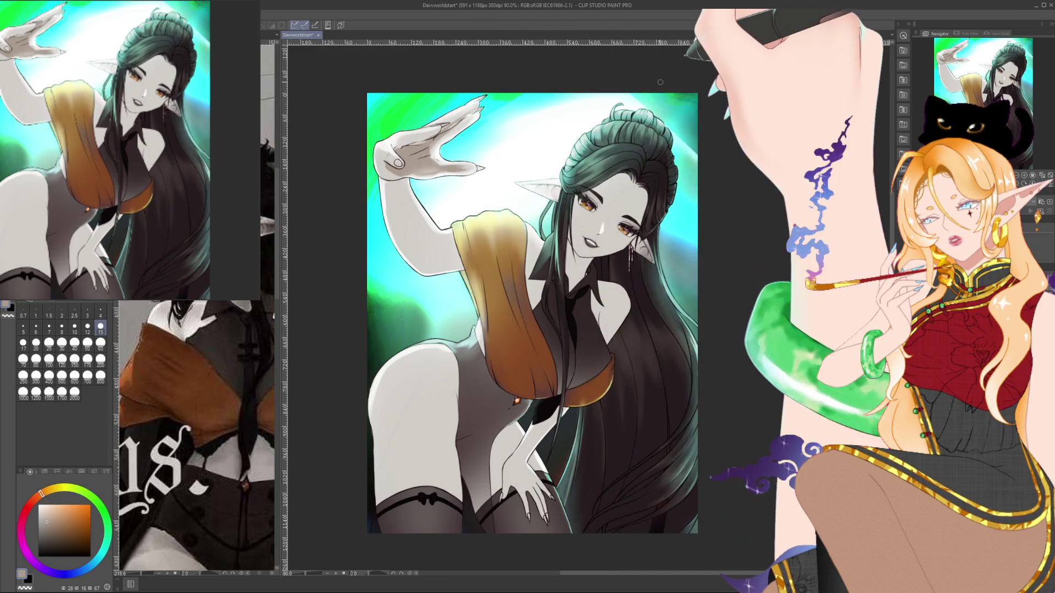
pyautogui.moveTo(398, 185); pyautogui.dragTo(379, 187)
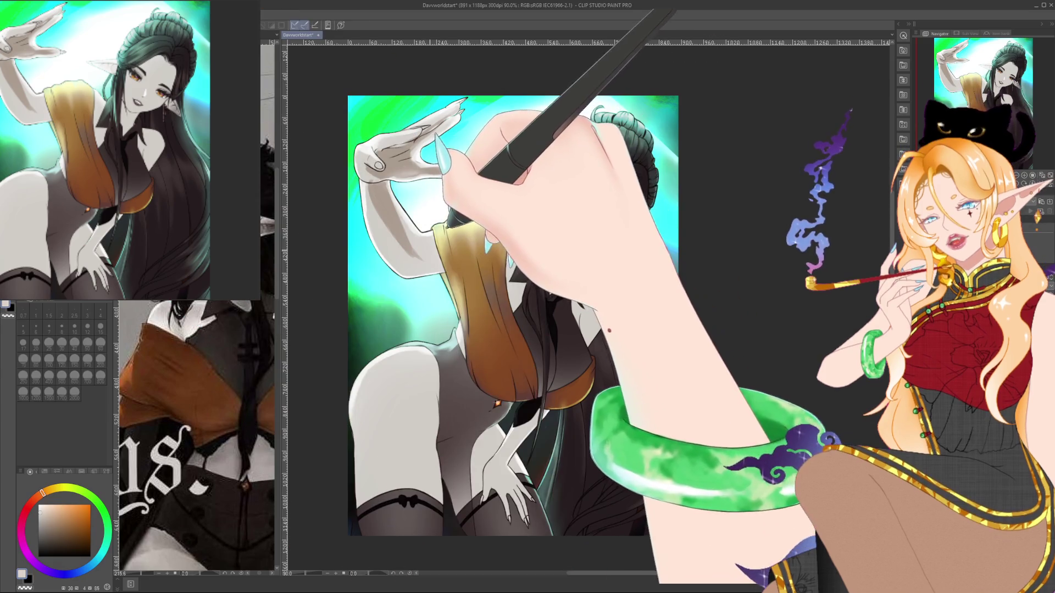
# Repaint the raised hand's shading in light grey at sizes 15 and 60, ending on muted orange.
pyautogui.keyDown('alt'); pyautogui.click(447, 223); pyautogui.keyUp('alt')
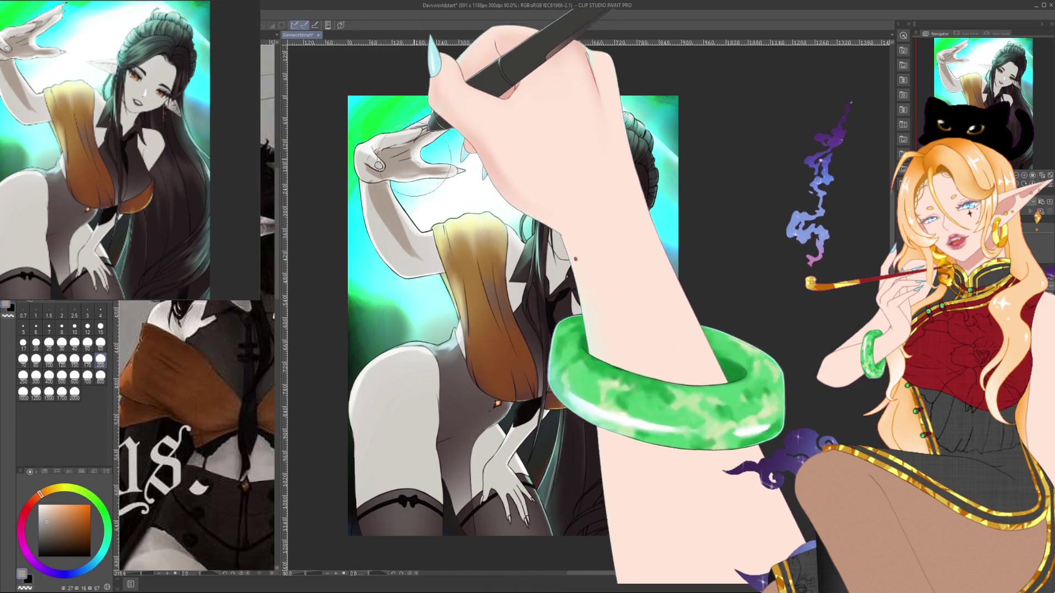
pyautogui.scroll(1, 447, 200)
pyautogui.moveTo(445, 185); pyautogui.dragTo(450, 157)
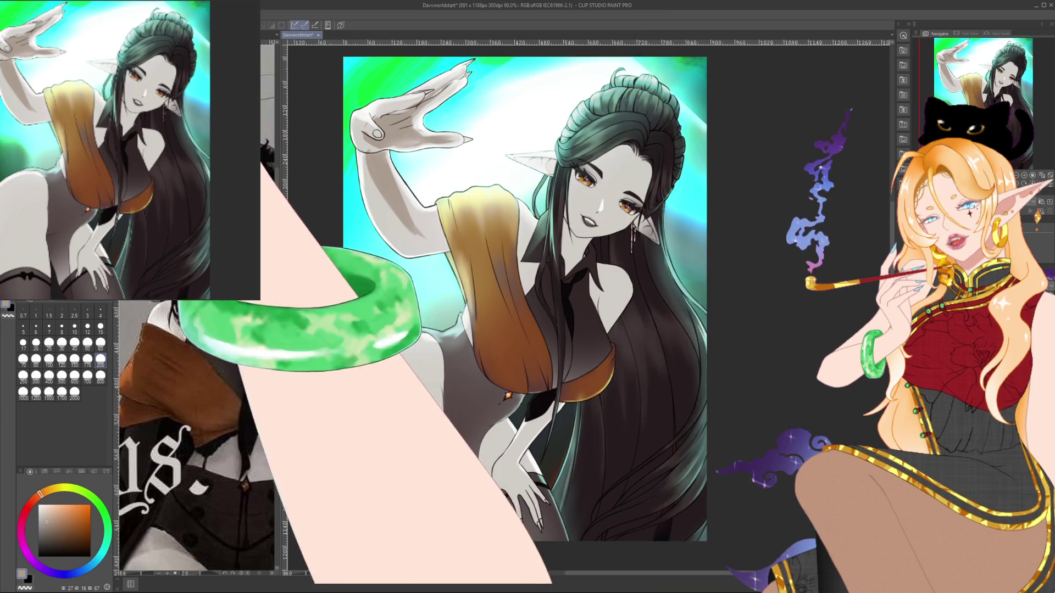
pyautogui.click(101, 328)
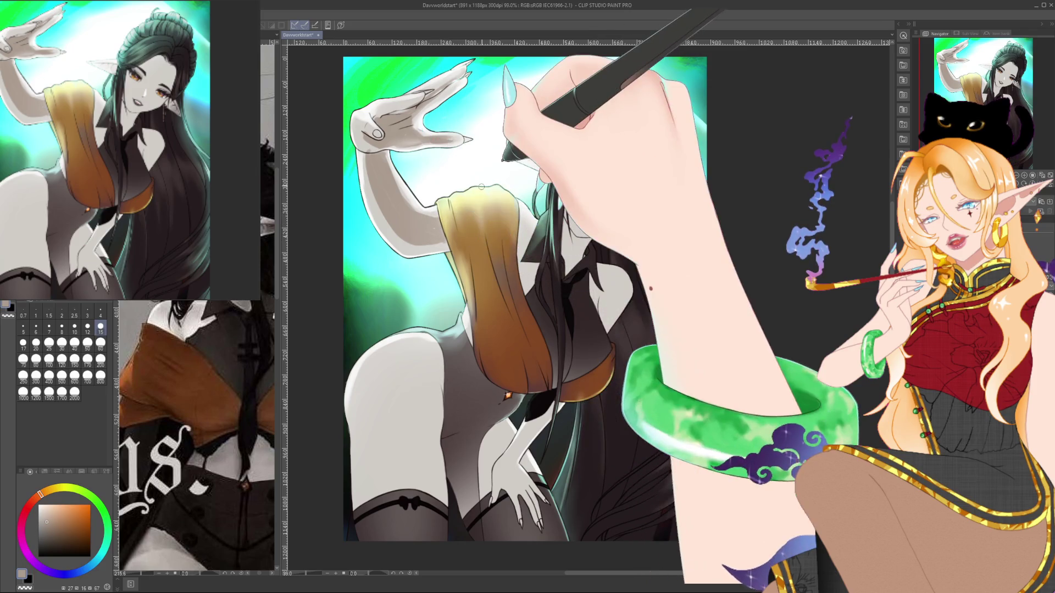
pyautogui.press(']')
pyautogui.press(']')
pyautogui.press(']')
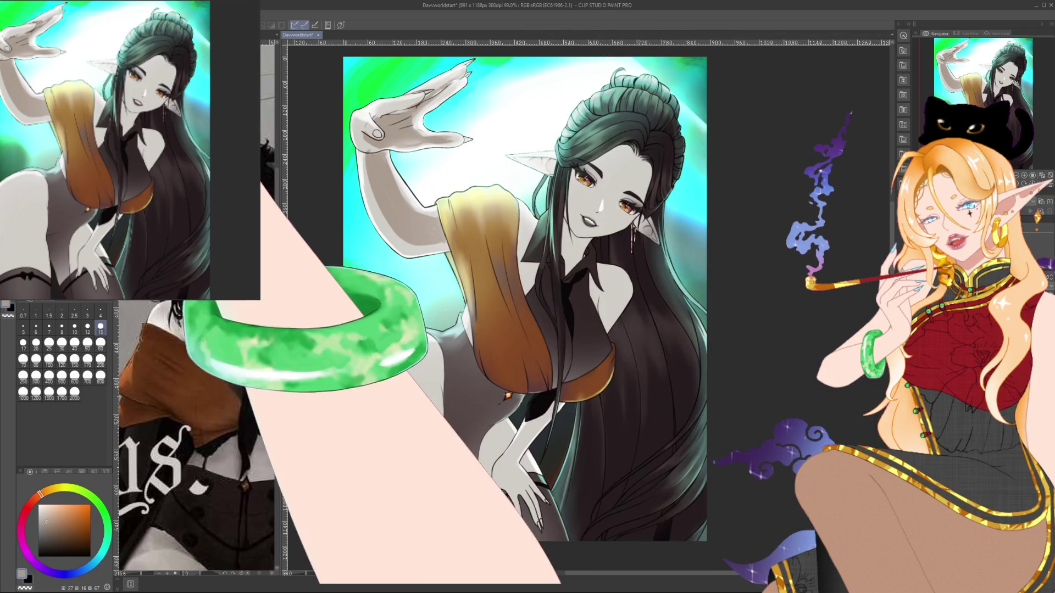
pyautogui.press('x')
pyautogui.press('x')
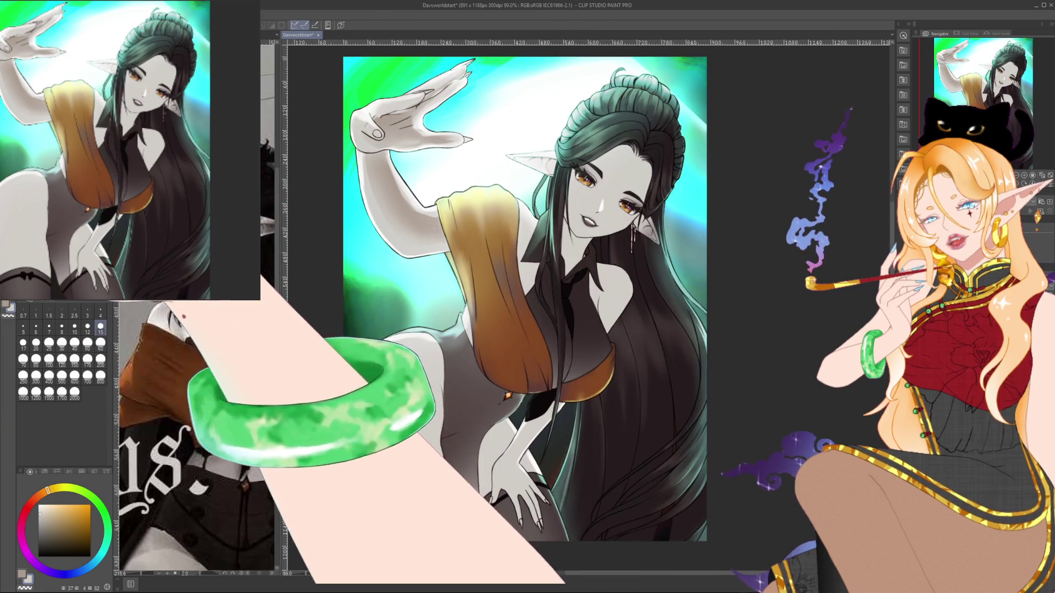
pyautogui.keyDown('alt'); pyautogui.click(382, 155); pyautogui.keyUp('alt')
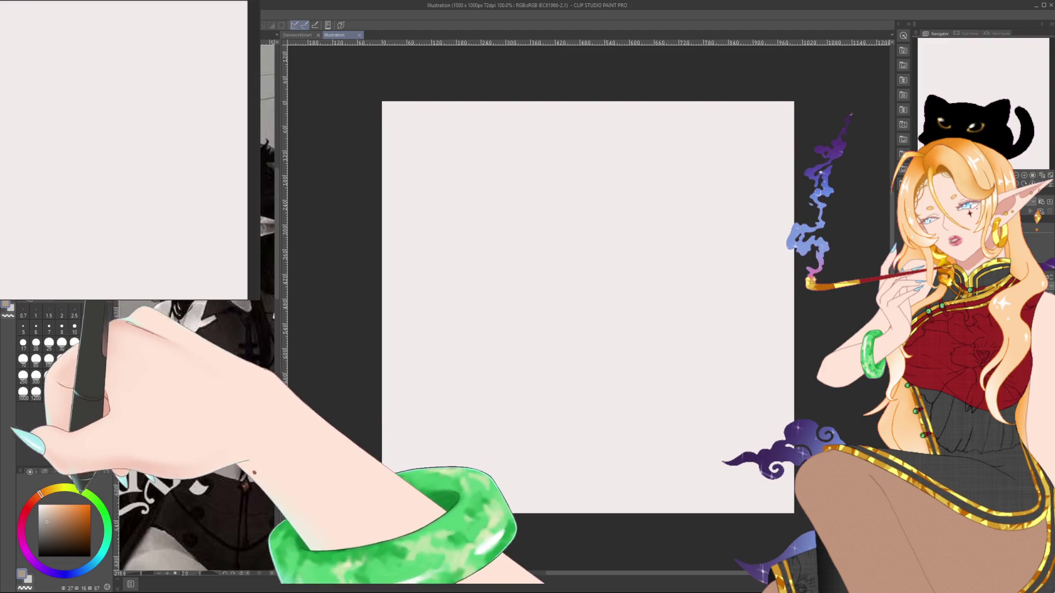
# Dab a large saturated orange circle near the canvas centre at brush size 200.
pyautogui.click(91, 504)
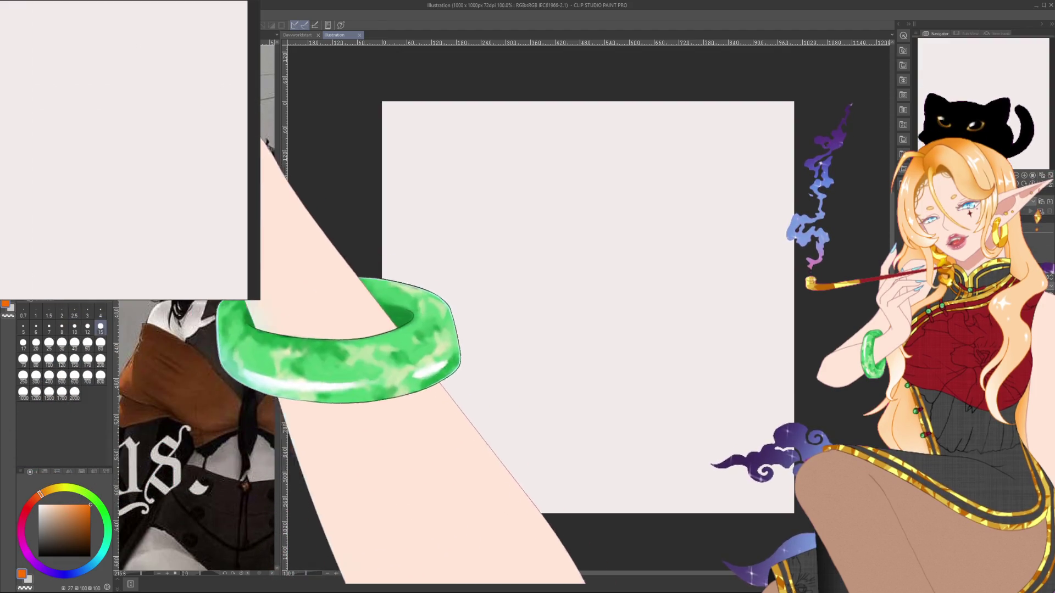
pyautogui.click(101, 345)
pyautogui.click(100, 361)
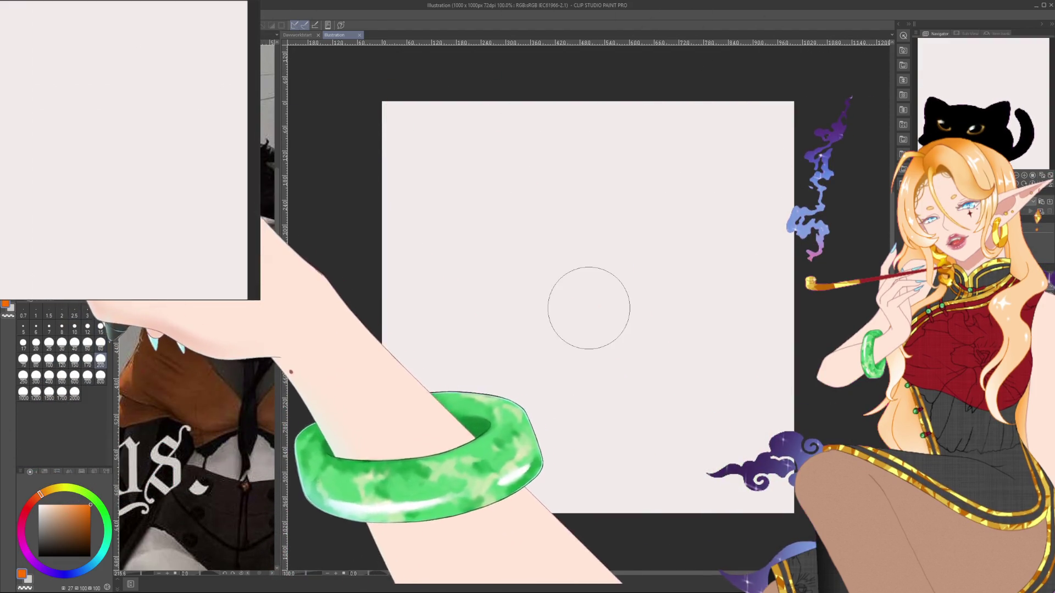
pyautogui.moveTo(586, 284); pyautogui.dragTo(595, 285)
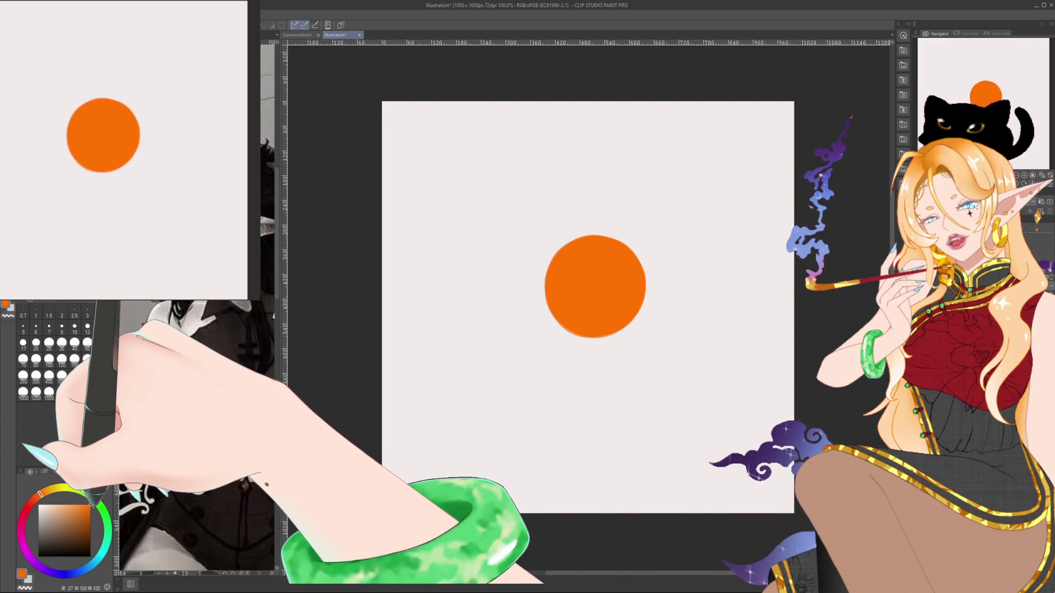
# Shade the circle's left side dark red, then repaint orange leaving a dark red crescent.
pyautogui.click(90, 526)
pyautogui.moveTo(549, 329)
pyautogui.mouseDown()
pyautogui.moveTo(537, 295)
pyautogui.moveTo(612, 195)
pyautogui.mouseUp()
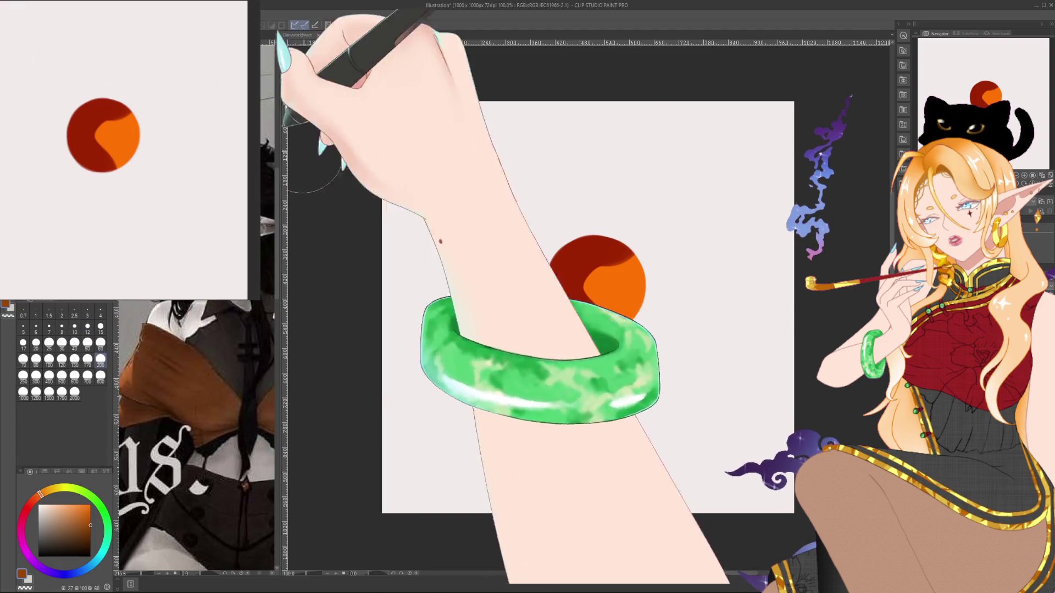
pyautogui.keyDown('alt'); pyautogui.click(634, 287); pyautogui.keyUp('alt')
pyautogui.keyDown('alt'); pyautogui.click(640, 285); pyautogui.keyUp('alt')
pyautogui.moveTo(648, 291)
pyautogui.mouseDown()
pyautogui.moveTo(605, 289)
pyautogui.moveTo(654, 297)
pyautogui.moveTo(638, 298)
pyautogui.mouseUp()
# Dab a second, brighter orange circle below the first.
pyautogui.moveTo(752, 256); pyautogui.dragTo(795, 252)
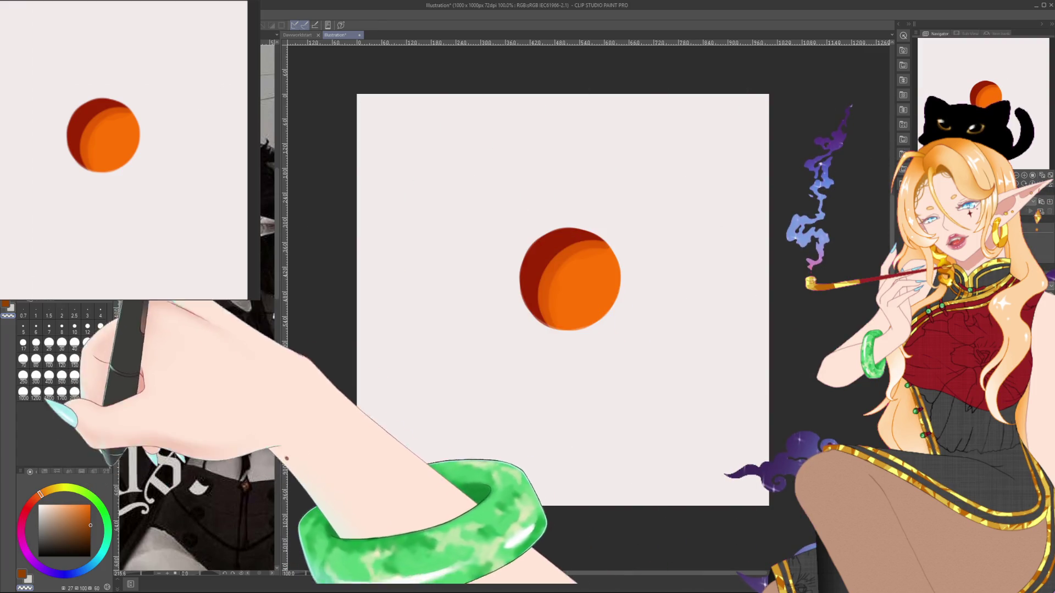
pyautogui.click(91, 505)
pyautogui.click(541, 423)
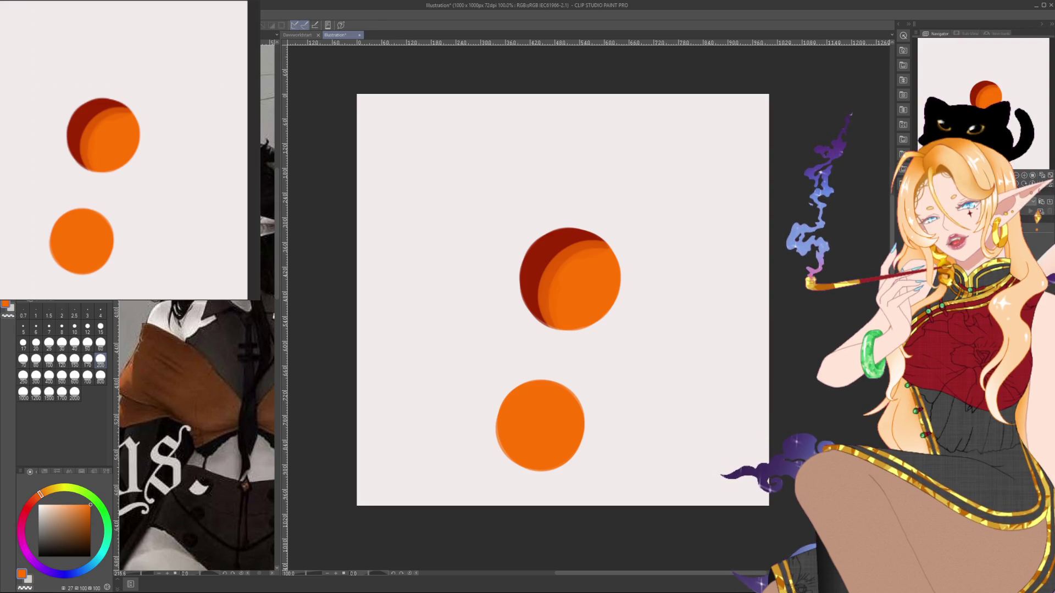
# Try a pale yellow highlight crescent in the bottom circle, then undo it.
pyautogui.click(90, 520)
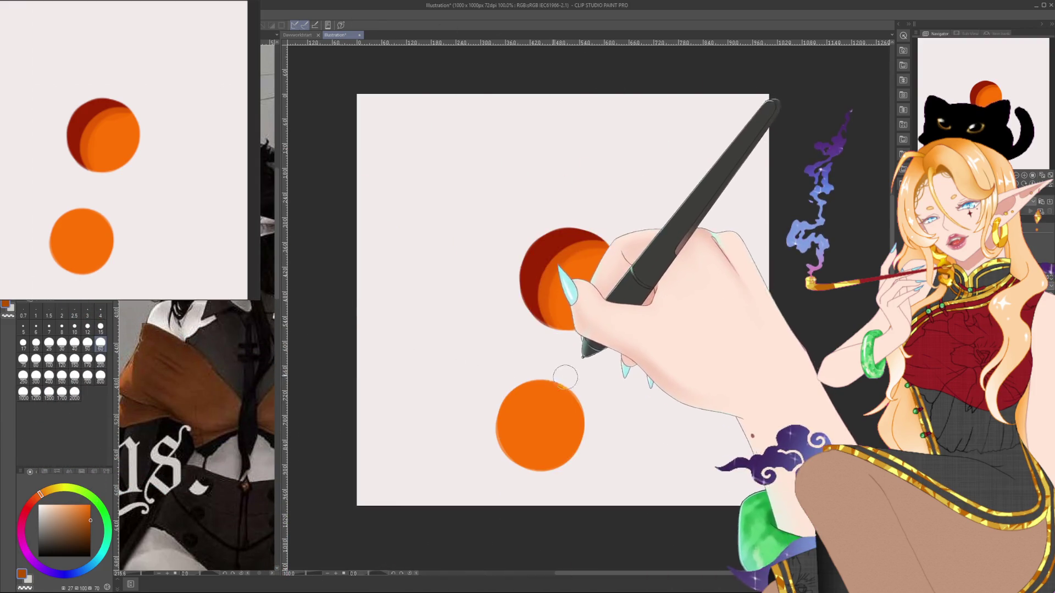
pyautogui.moveTo(501, 407)
pyautogui.mouseDown()
pyautogui.moveTo(506, 453)
pyautogui.moveTo(541, 426)
pyautogui.mouseUp()
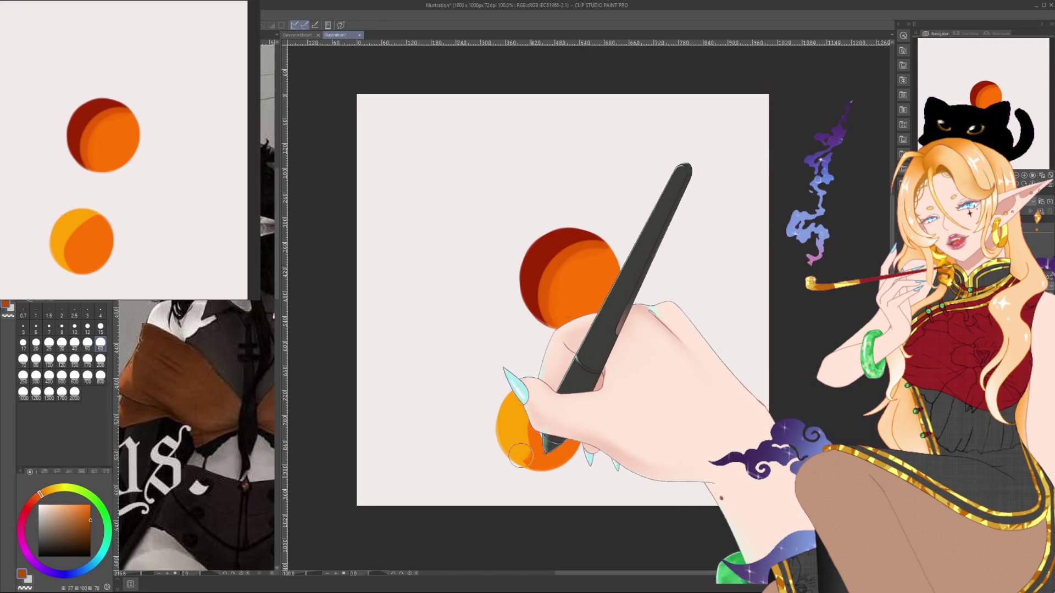
pyautogui.click(47, 489)
pyautogui.click(40, 514)
pyautogui.moveTo(541, 467); pyautogui.dragTo(571, 395)
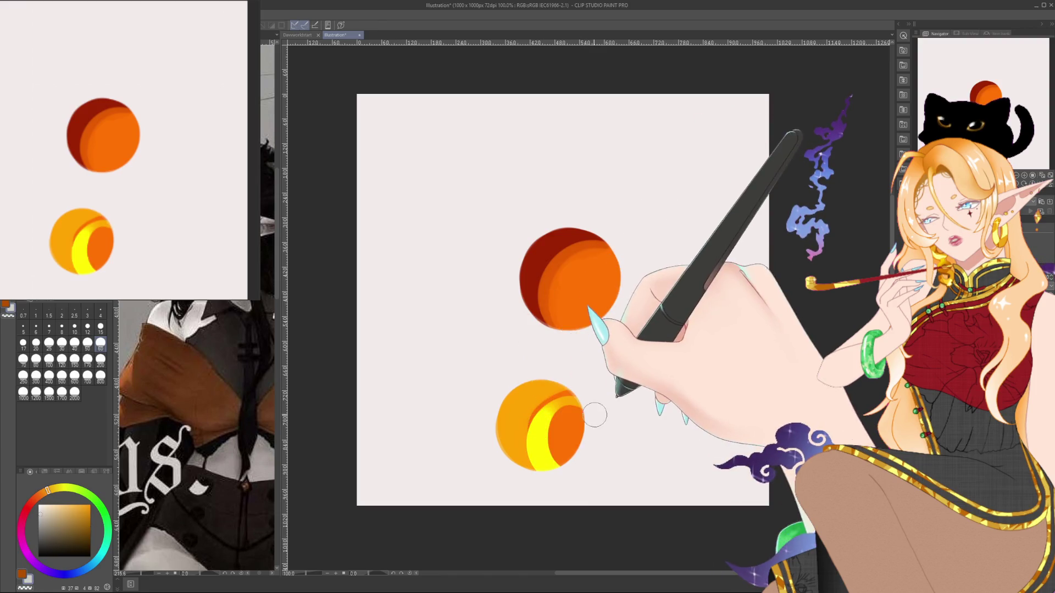
pyautogui.press('x')
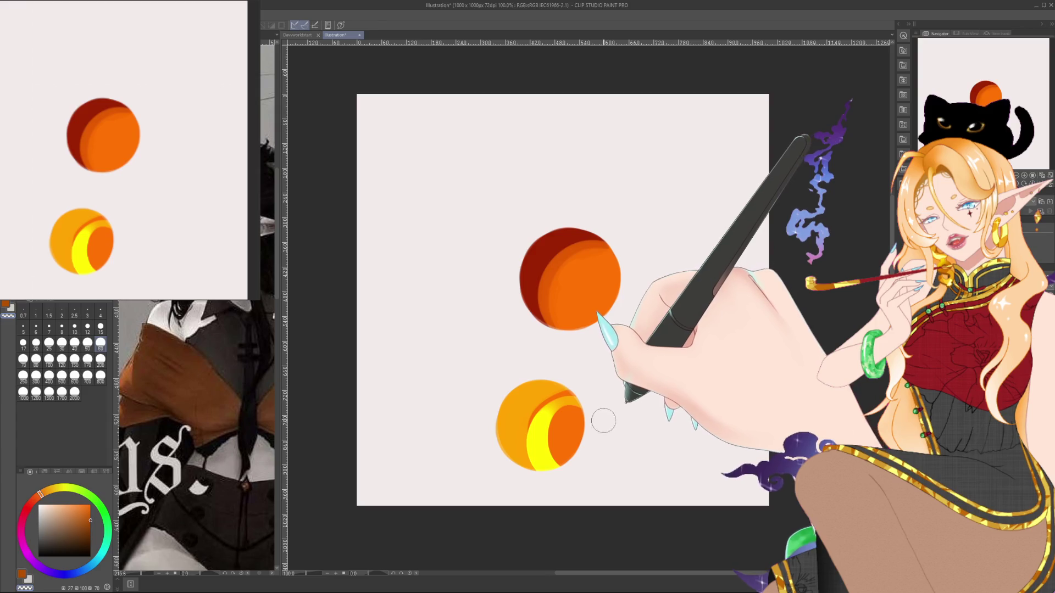
pyautogui.moveTo(555, 401); pyautogui.dragTo(549, 450)
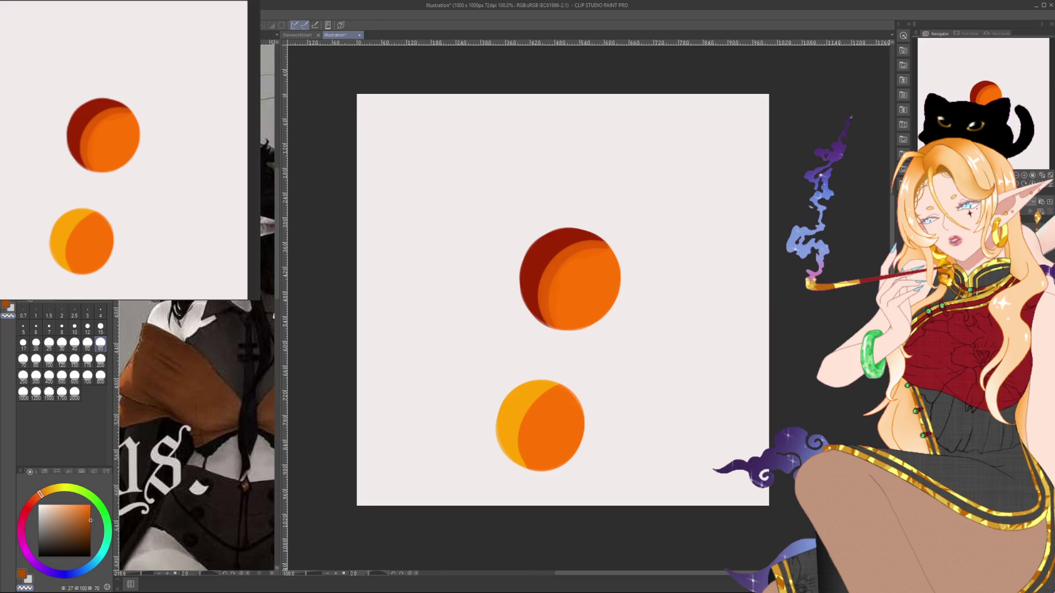
pyautogui.hotkey('ctrl', 'z')
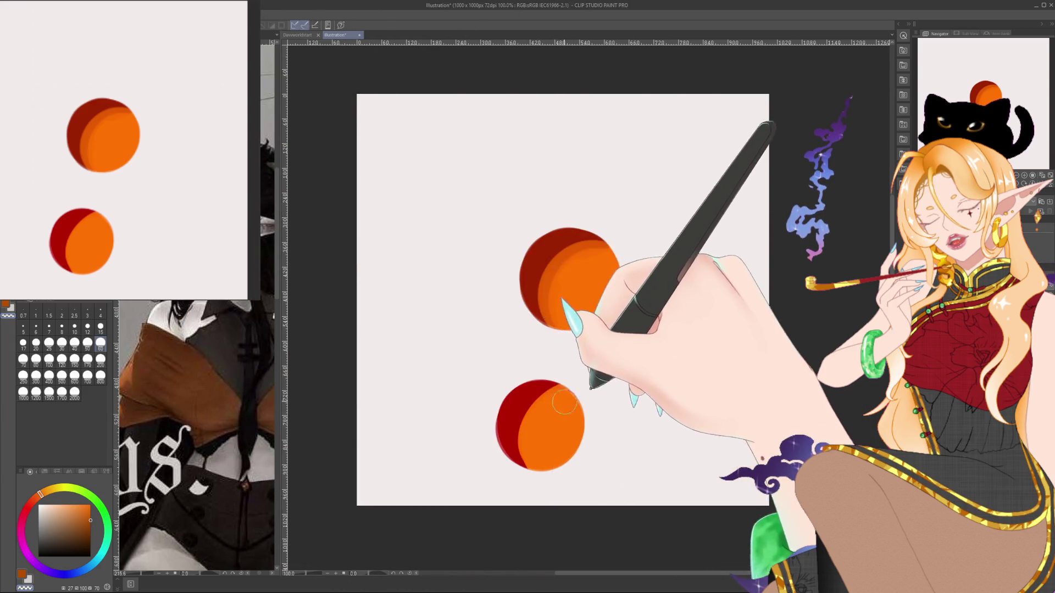
# Blend a soft red-to-orange shadow along the bottom circle's left edge.
pyautogui.moveTo(528, 387); pyautogui.dragTo(545, 473)
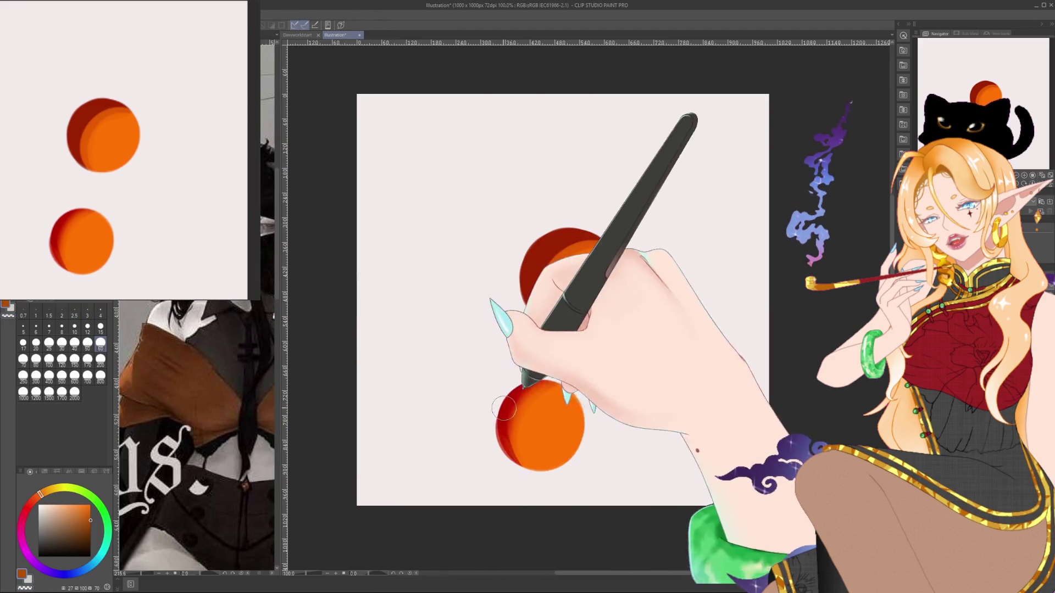
pyautogui.scroll(4, 570, 404)
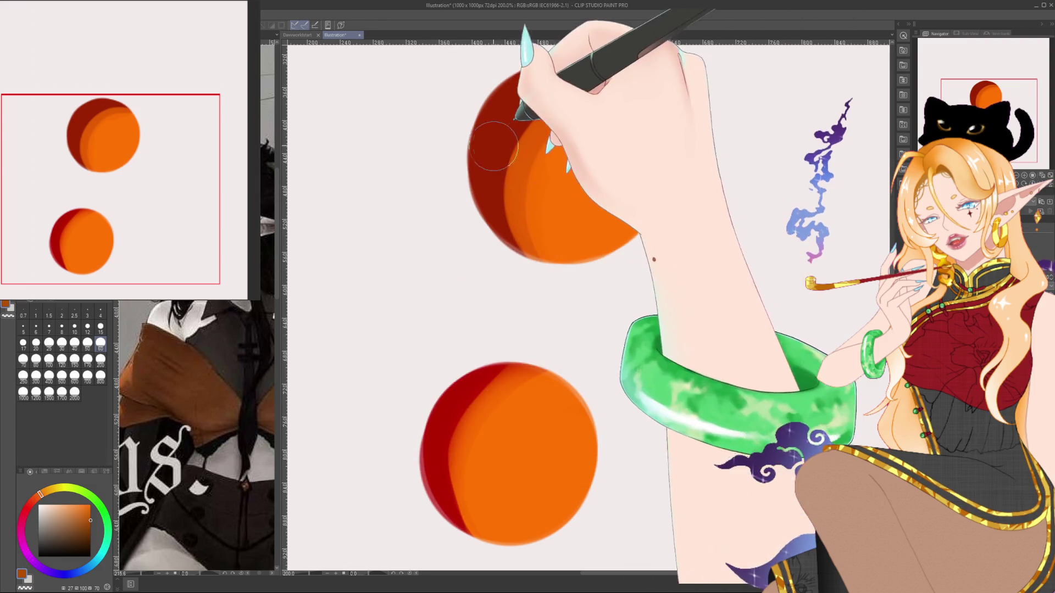
pyautogui.moveTo(512, 121); pyautogui.dragTo(500, 133)
pyautogui.moveTo(485, 184); pyautogui.dragTo(484, 178)
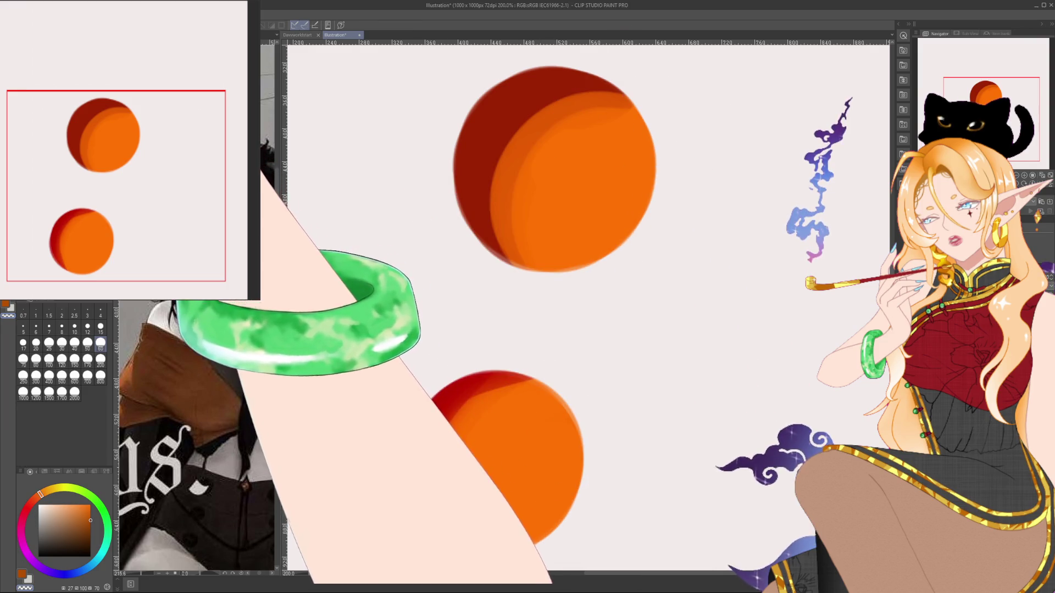
pyautogui.moveTo(456, 393)
pyautogui.mouseDown()
pyautogui.moveTo(494, 463)
pyautogui.moveTo(539, 422)
pyautogui.mouseUp()
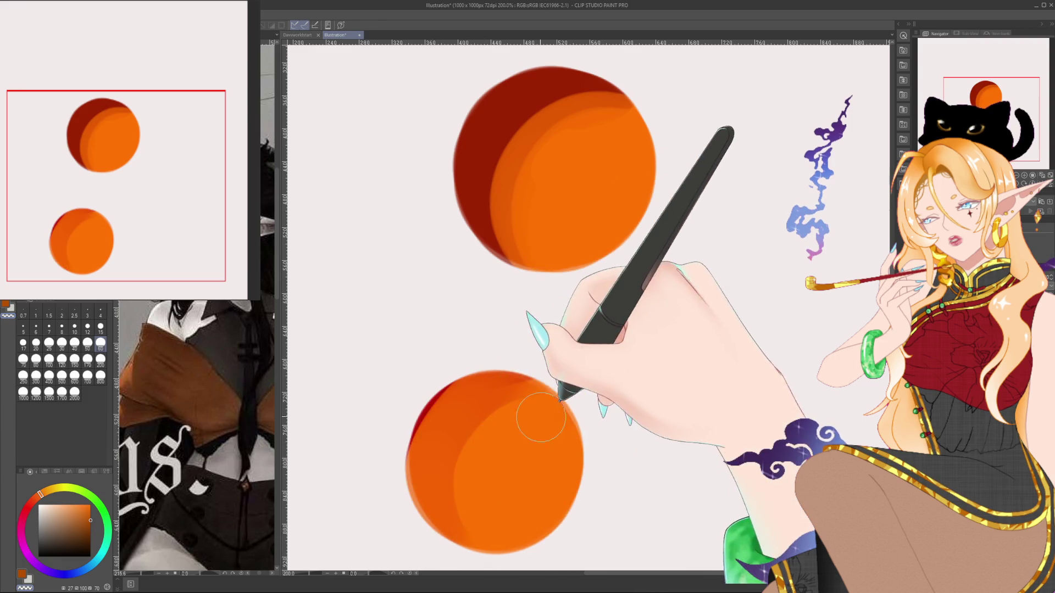
pyautogui.moveTo(424, 470)
pyautogui.mouseDown()
pyautogui.moveTo(537, 352)
pyautogui.moveTo(483, 530)
pyautogui.moveTo(577, 530)
pyautogui.moveTo(434, 385)
pyautogui.moveTo(447, 487)
pyautogui.moveTo(506, 529)
pyautogui.mouseUp()
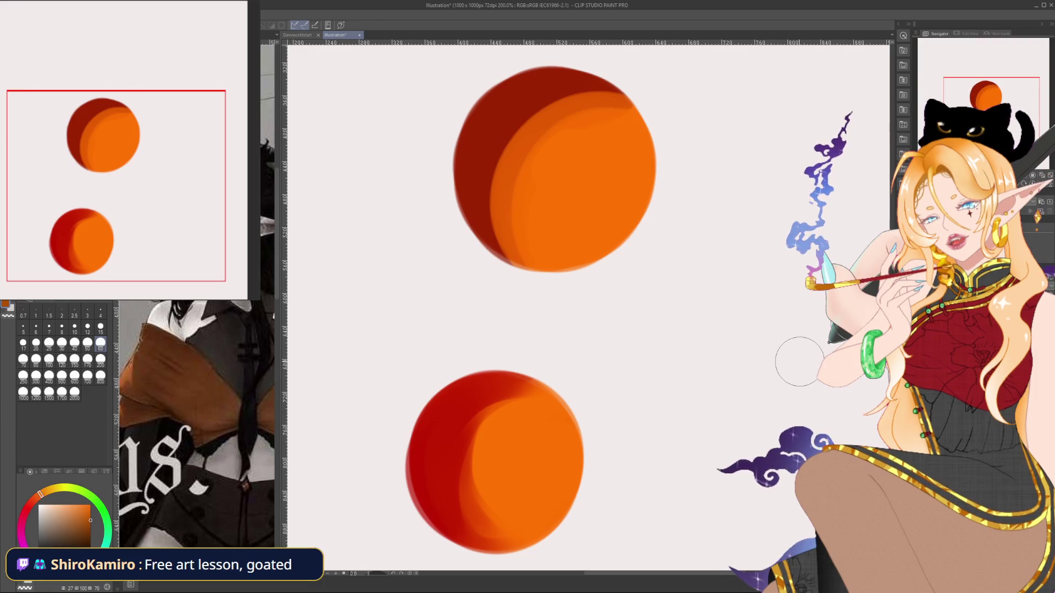
pyautogui.scroll(1, 765, 367)
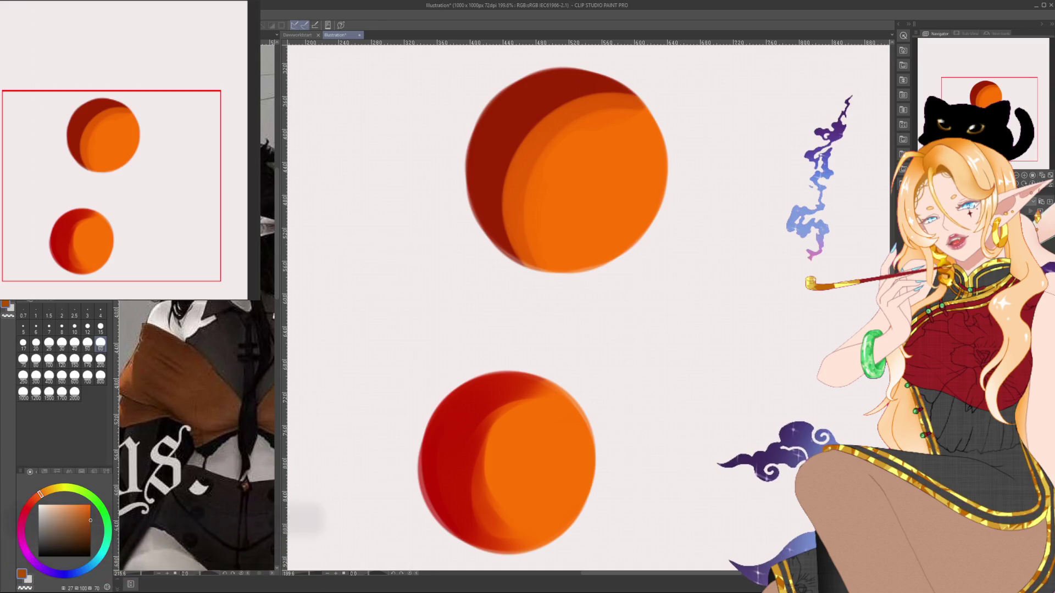
# Undo and restore the dark crimson shading, then pick saturated red at brush size 50.
pyautogui.hotkey('ctrl', 'z')
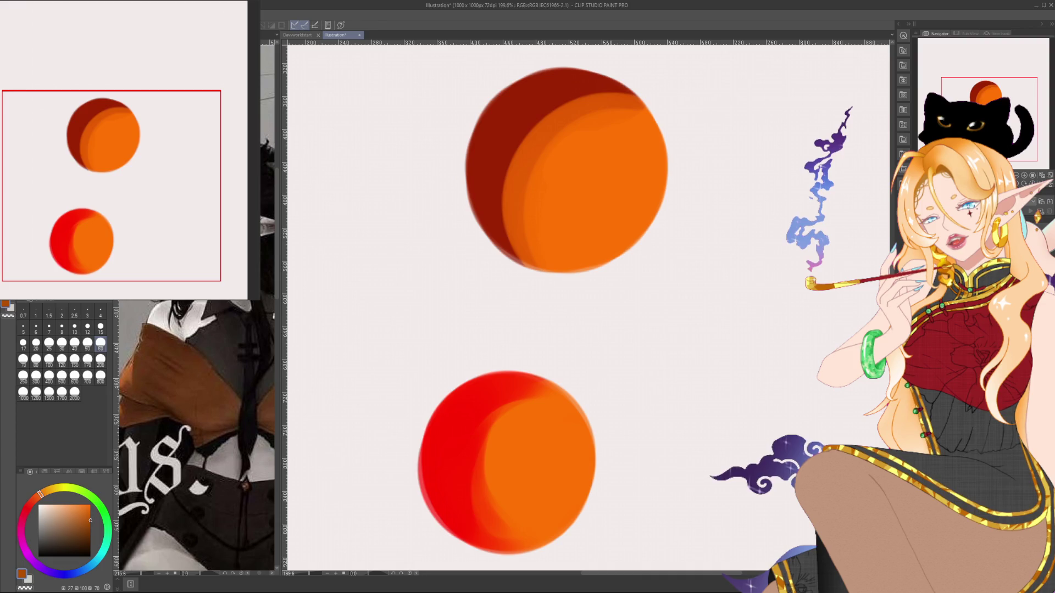
pyautogui.hotkey('ctrl', 'y')
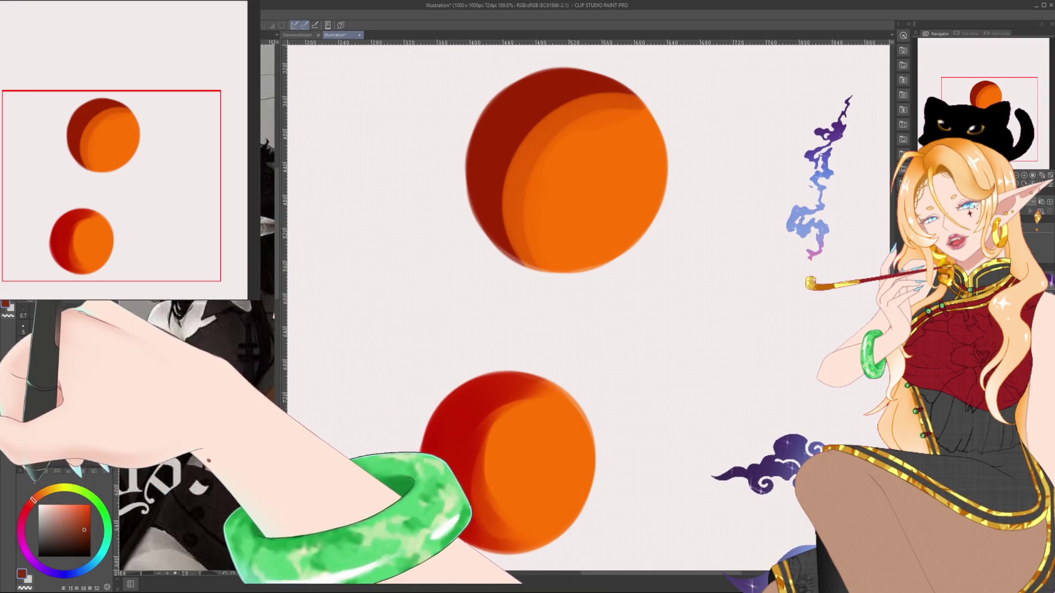
pyautogui.keyDown('alt'); pyautogui.click(439, 429); pyautogui.keyUp('alt')
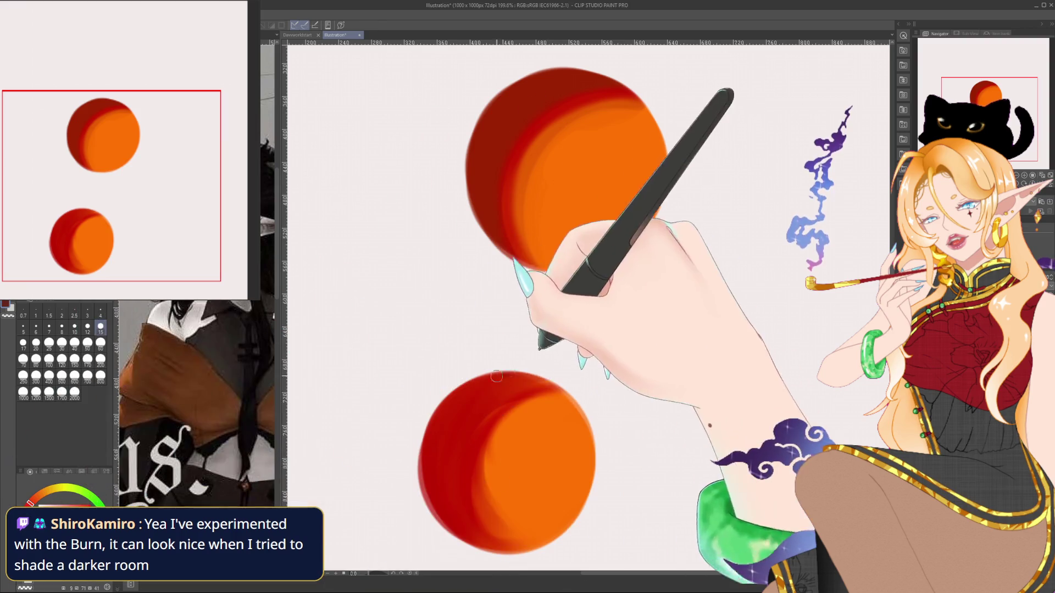
pyautogui.click(87, 343)
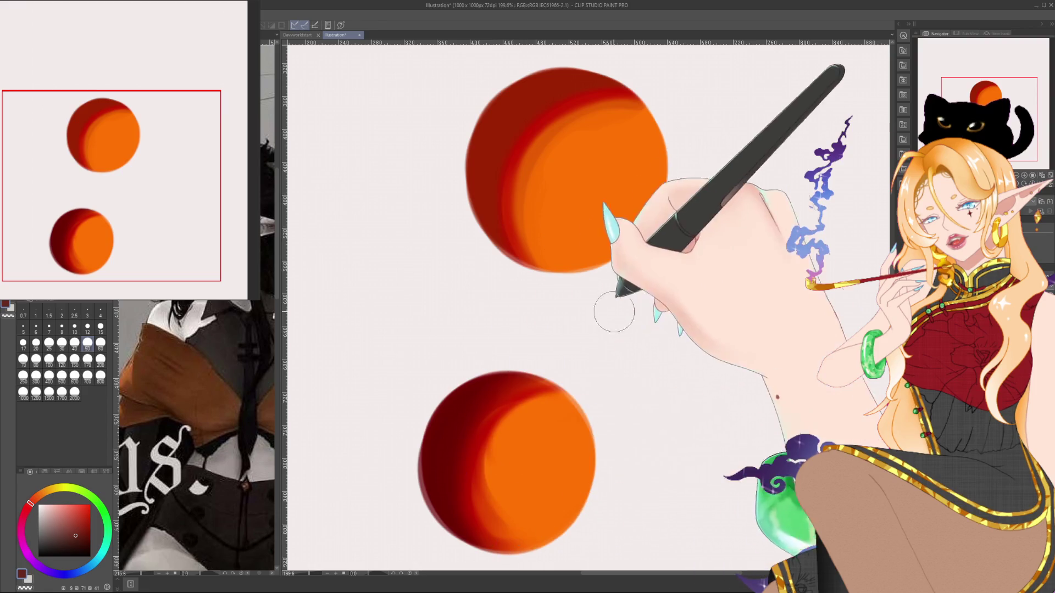
pyautogui.scroll(2, 572, 435)
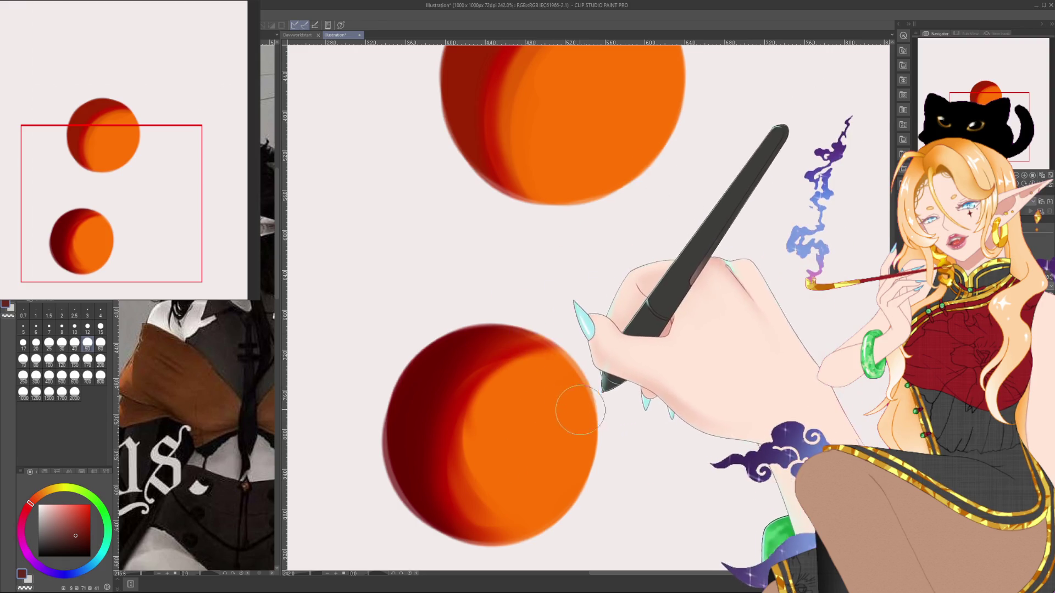
pyautogui.moveTo(588, 308); pyautogui.dragTo(592, 337)
pyautogui.scroll(-2, 636, 362)
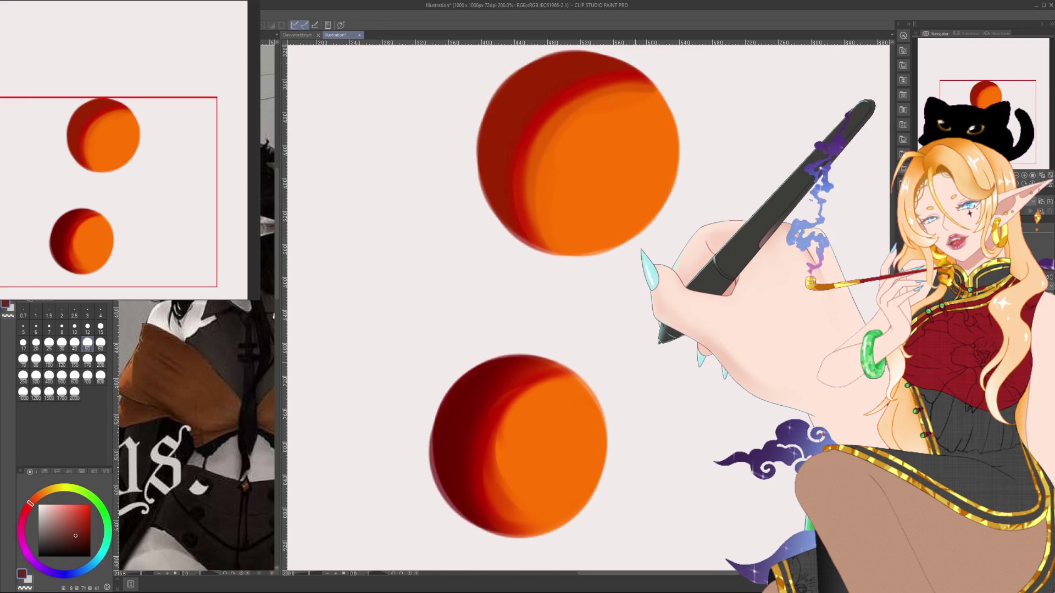
pyautogui.moveTo(695, 421); pyautogui.dragTo(753, 388)
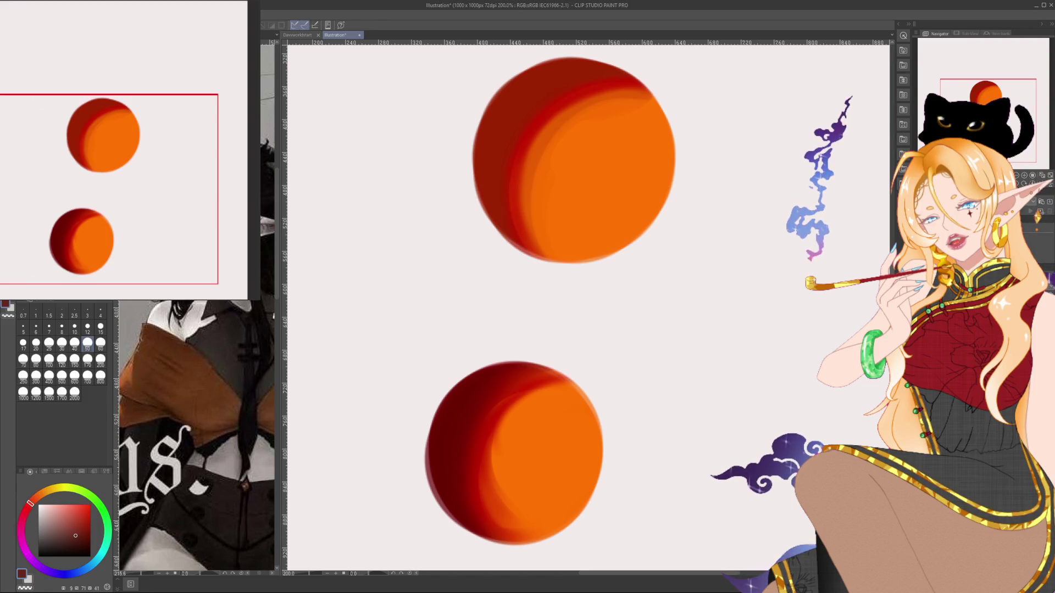
pyautogui.scroll(-2, 835, 311)
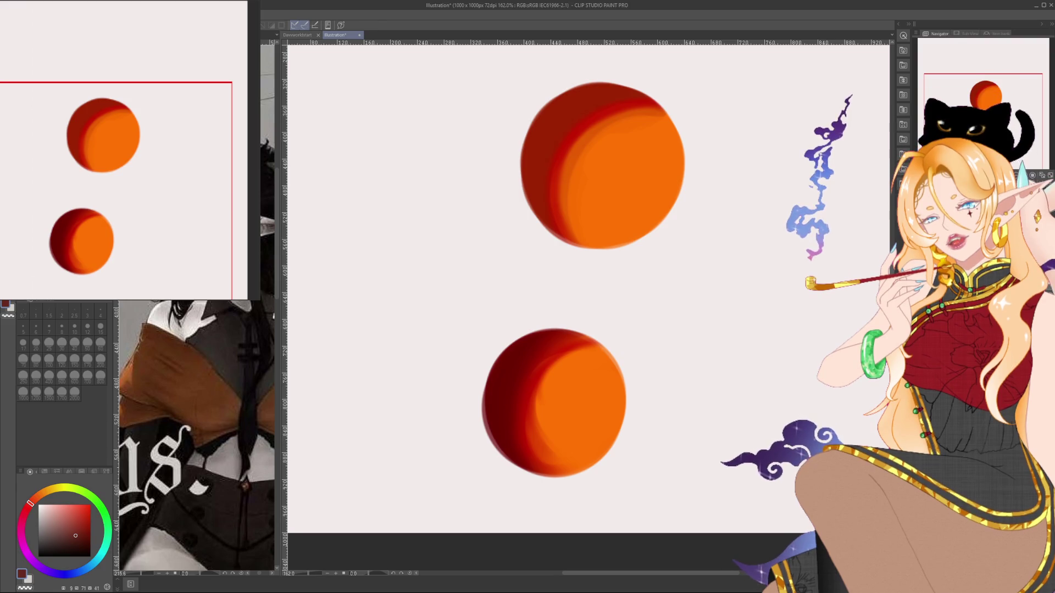
pyautogui.moveTo(588, 280); pyautogui.dragTo(610, 264)
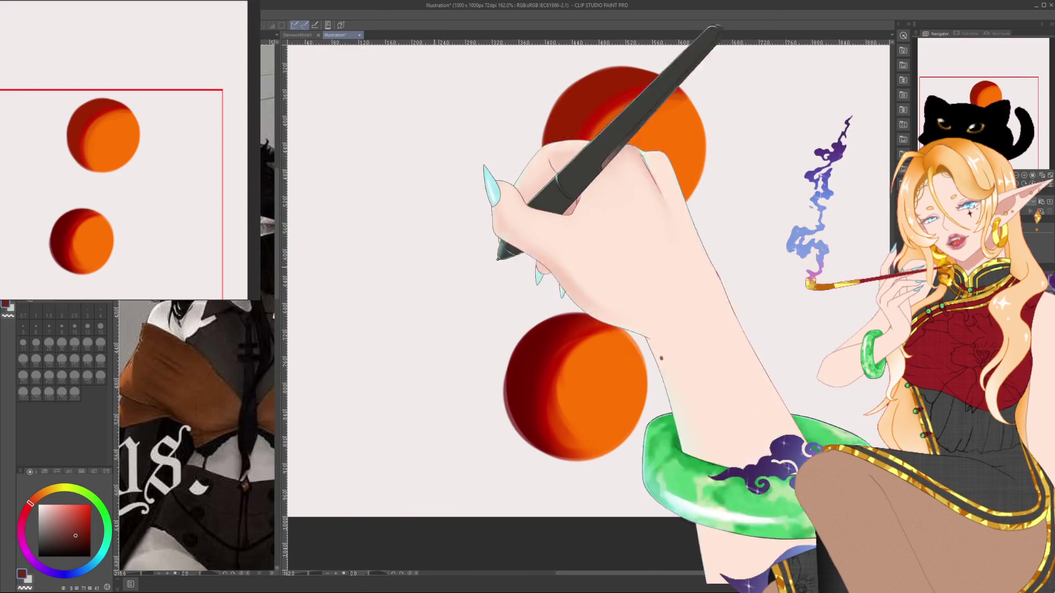
# Select a rectangle around the lower circle and brush a broad dark-red stroke on its left.
pyautogui.moveTo(451, 256); pyautogui.dragTo(716, 517)
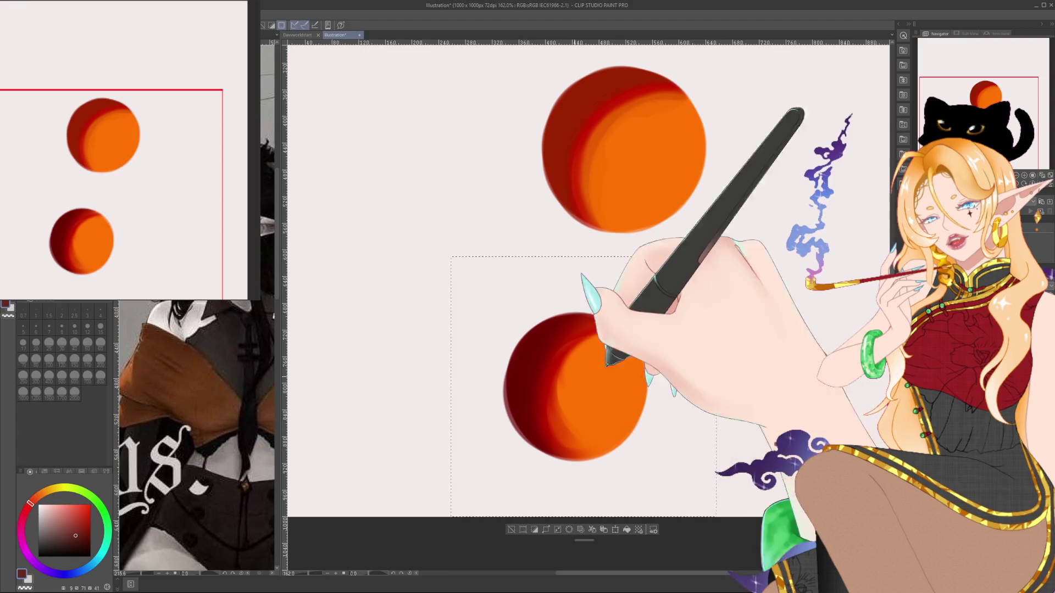
pyautogui.press('b')
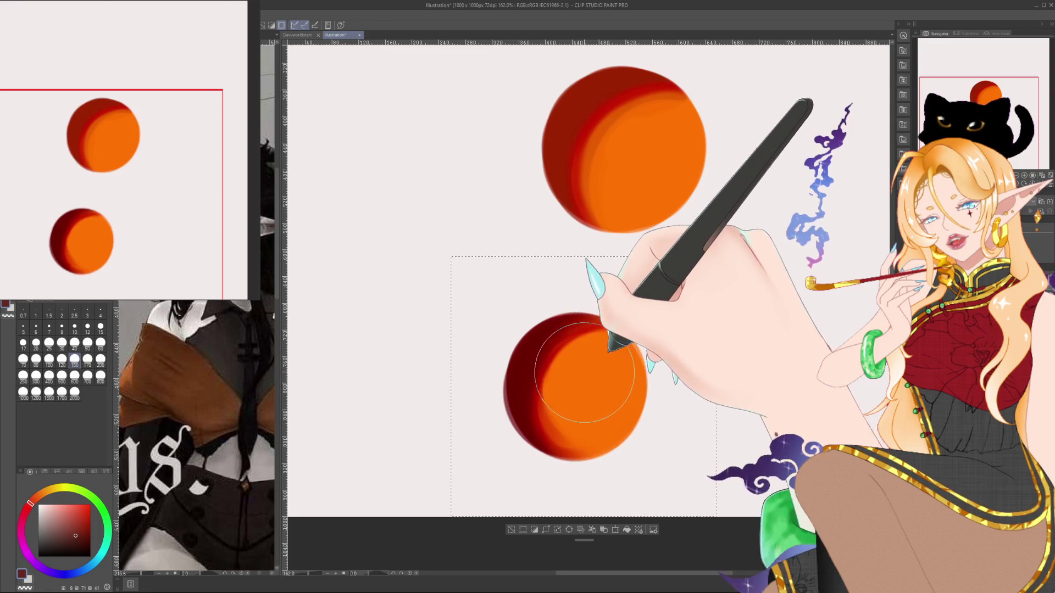
pyautogui.moveTo(574, 414); pyautogui.dragTo(571, 385)
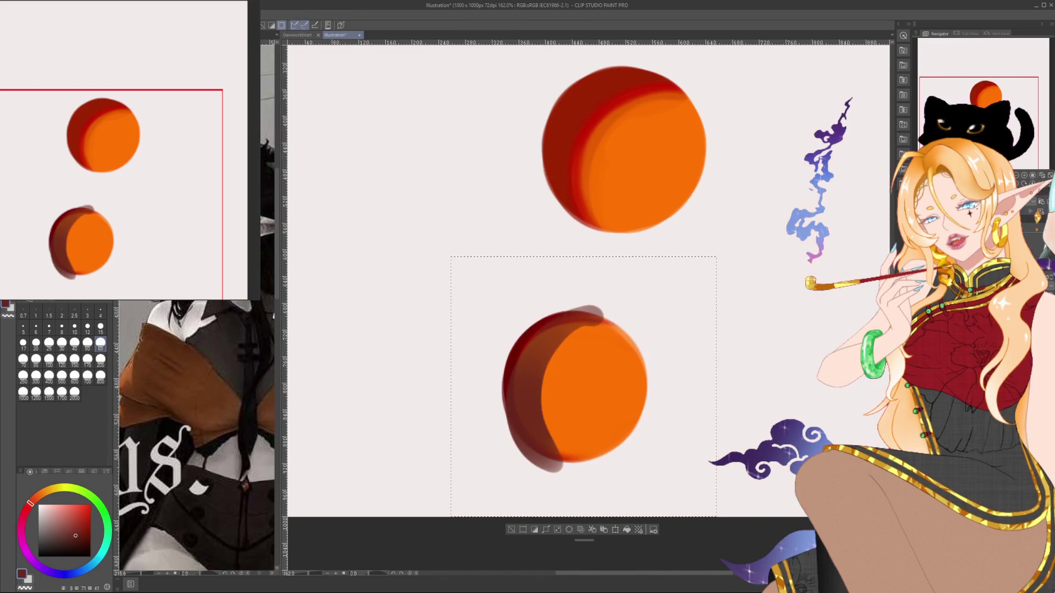
# Undo the wide dark-red stroke, repaint it once, and undo it again.
pyautogui.hotkey('ctrl', 'z')
pyautogui.moveTo(536, 330)
pyautogui.mouseDown()
pyautogui.moveTo(566, 467)
pyautogui.moveTo(544, 340)
pyautogui.mouseUp()
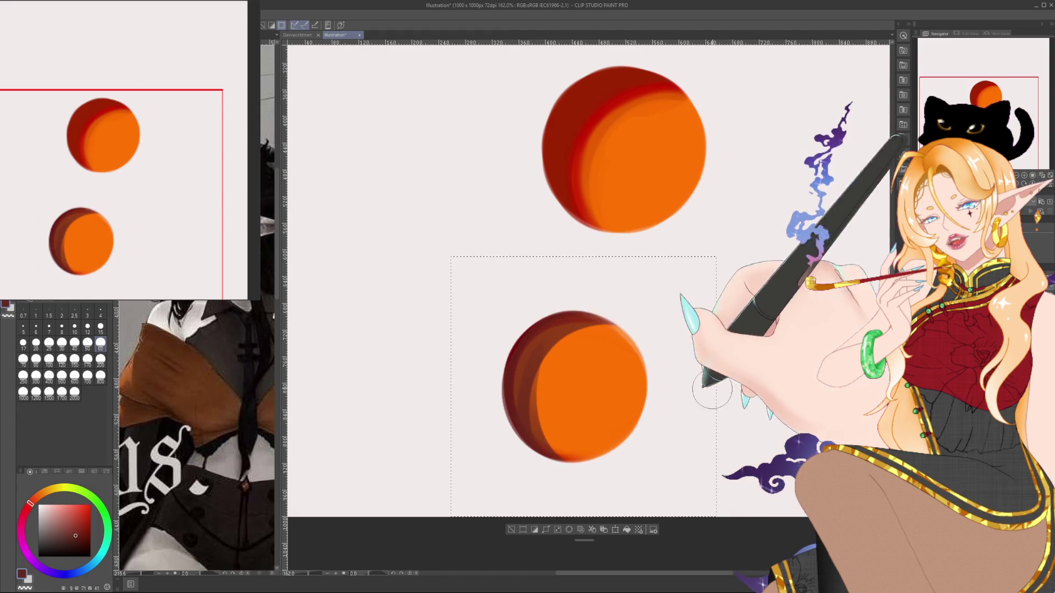
pyautogui.hotkey('ctrl', 'z')
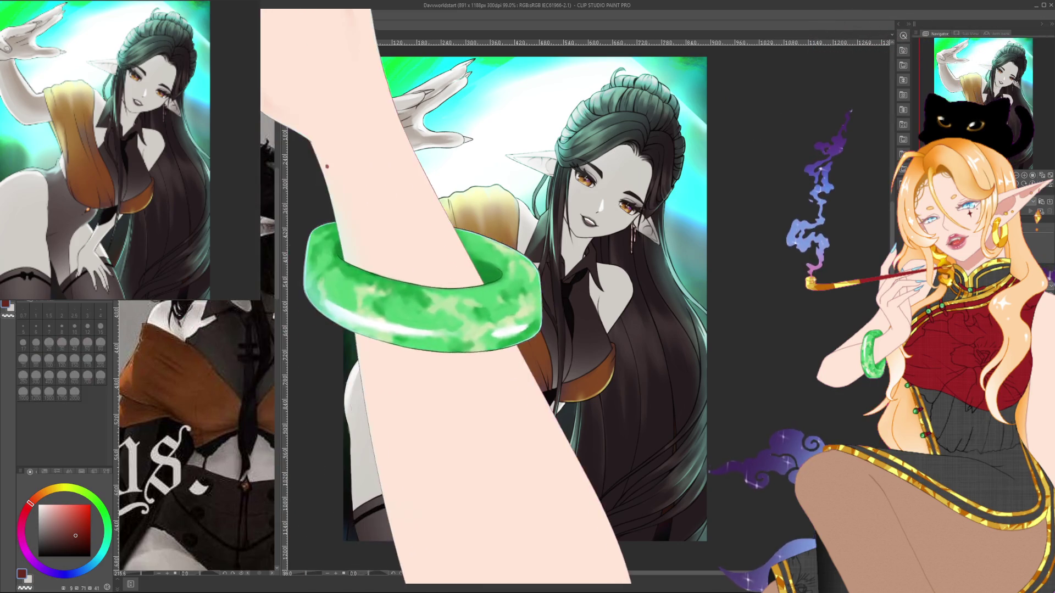
# Airbrush pale orange over the elf's scarf at brush size 60 for a brighter glow.
pyautogui.keyDown('alt'); pyautogui.click(758, 163); pyautogui.keyUp('alt')
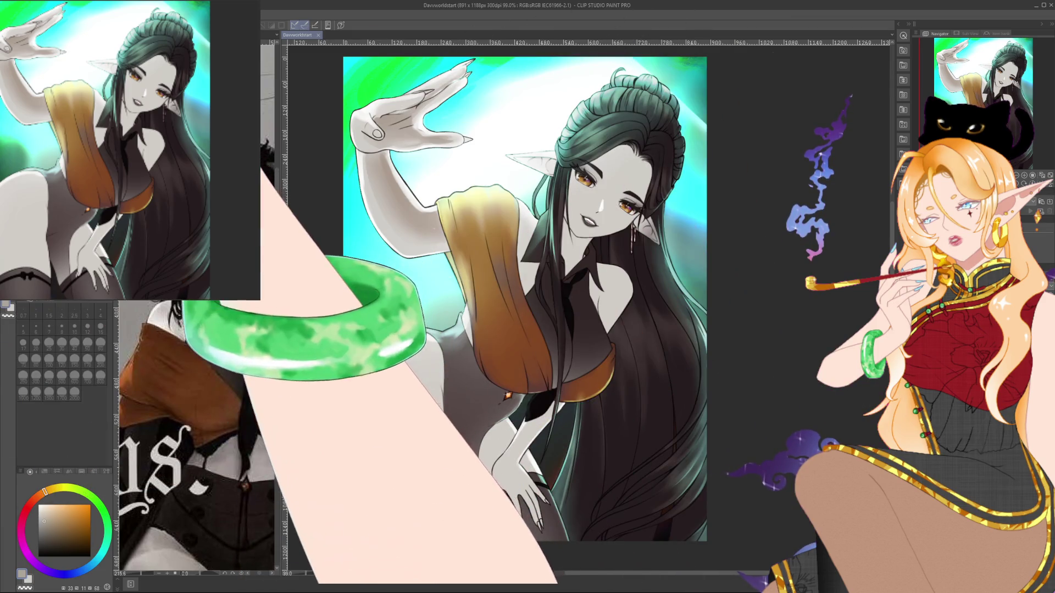
pyautogui.moveTo(571, 158); pyautogui.dragTo(575, 154)
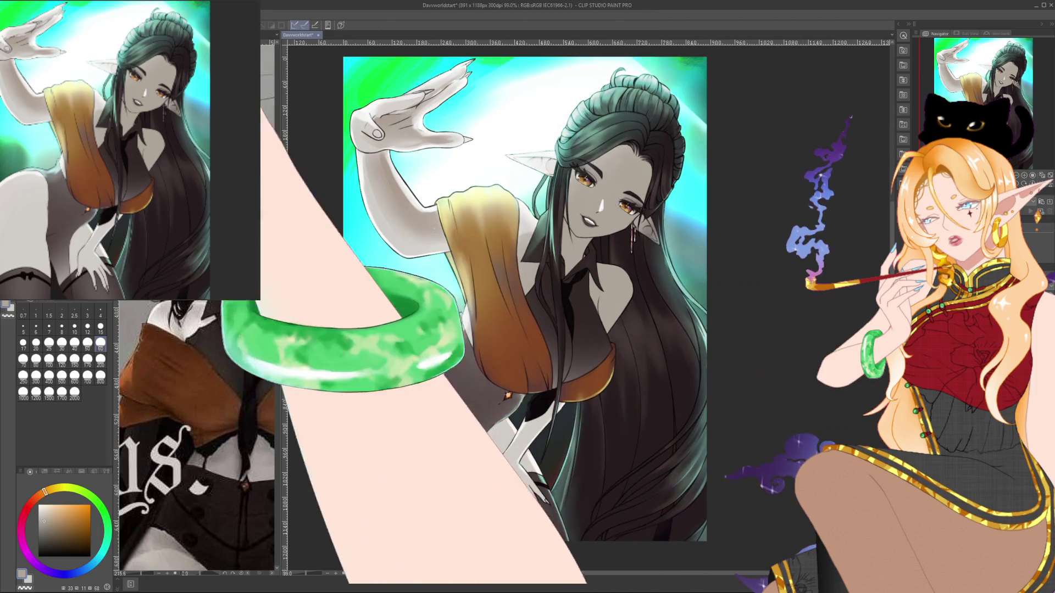
pyautogui.press(']')
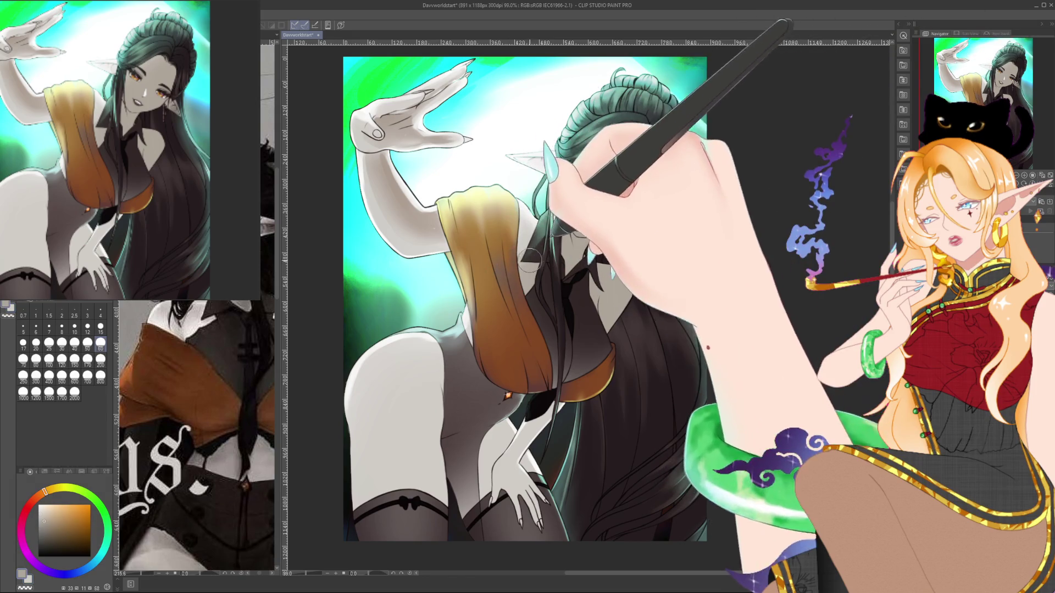
pyautogui.keyDown('alt'); pyautogui.click(626, 208); pyautogui.keyUp('alt')
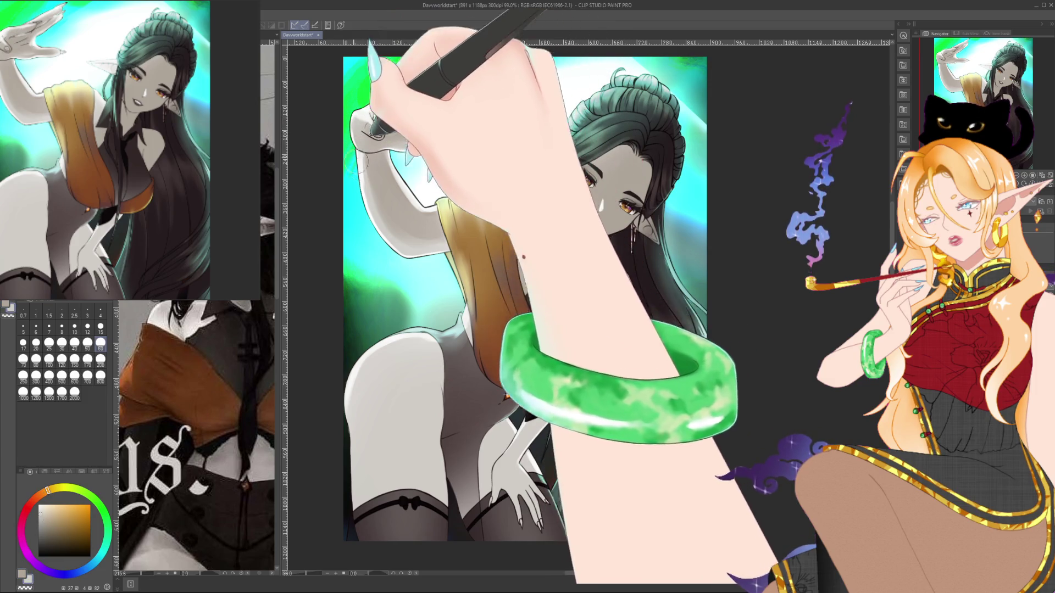
# Sample a darker warm grey and shade the thigh above the stocking with a size-50 brush.
pyautogui.click(101, 328)
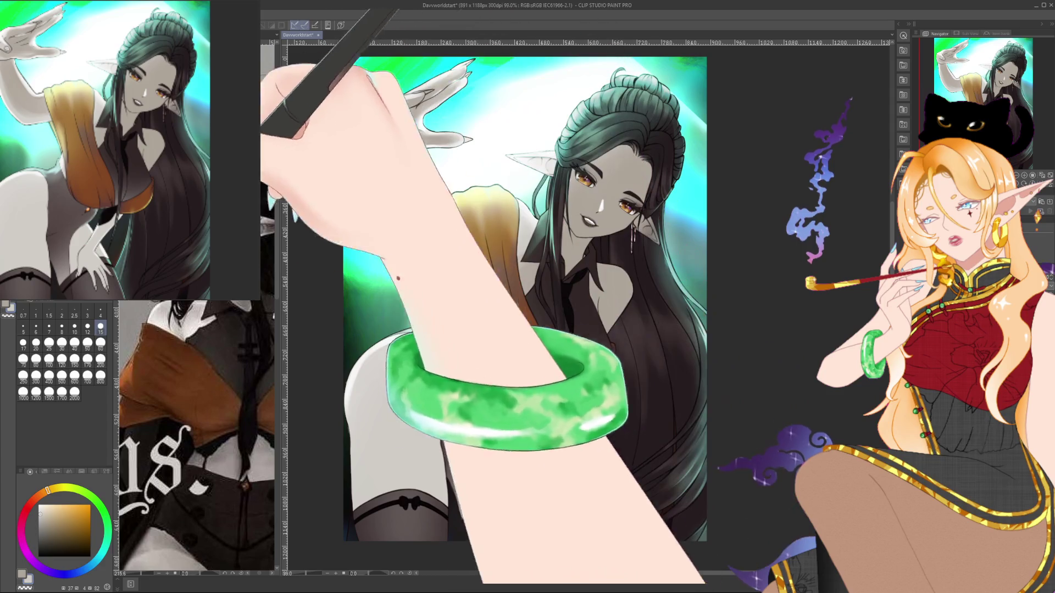
pyautogui.click(87, 342)
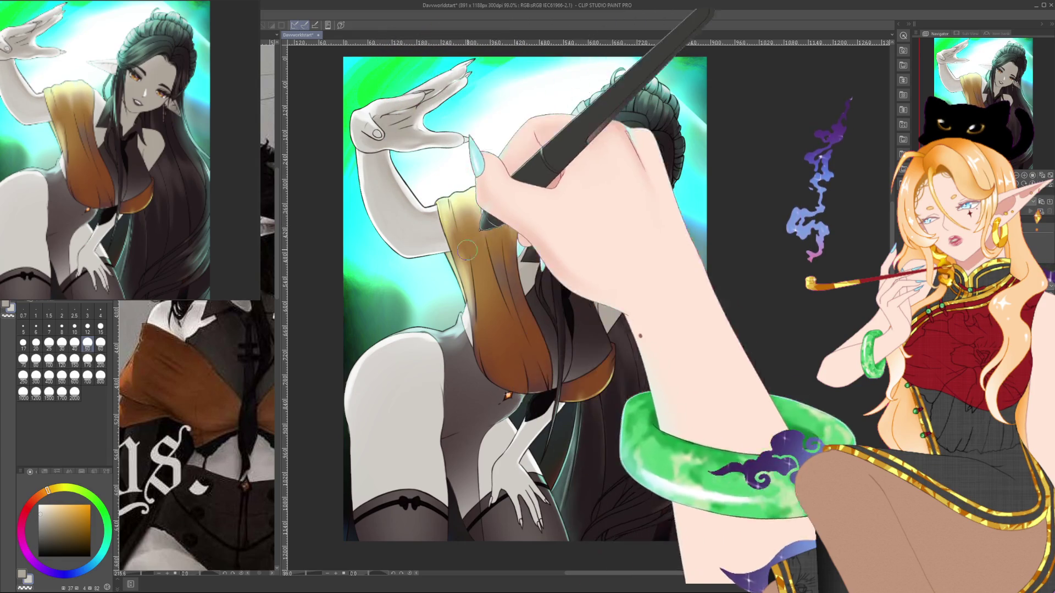
pyautogui.keyDown('alt'); pyautogui.click(384, 179); pyautogui.keyUp('alt')
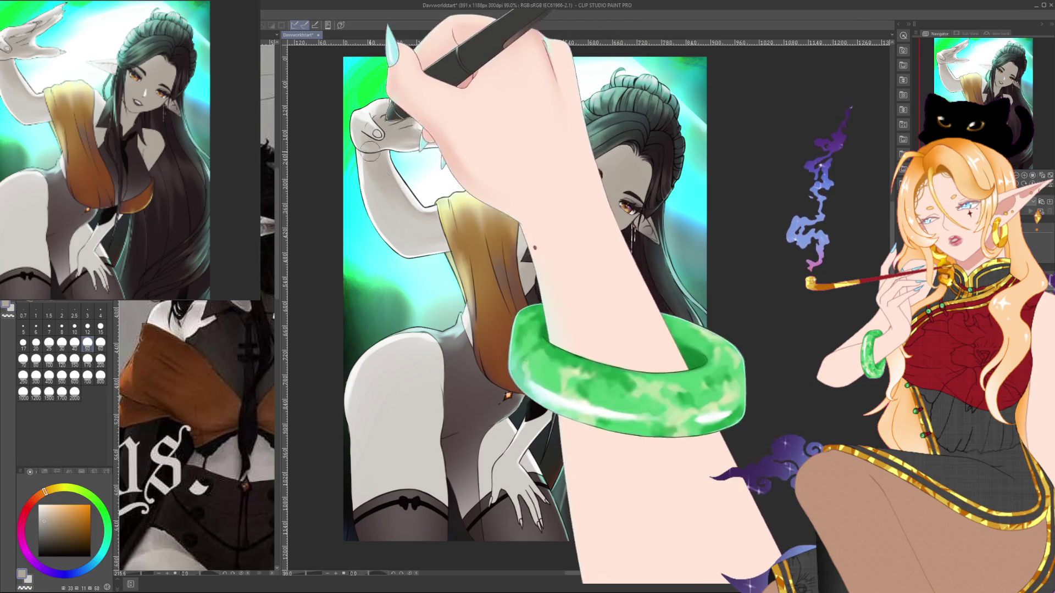
pyautogui.moveTo(488, 170); pyautogui.dragTo(477, 159)
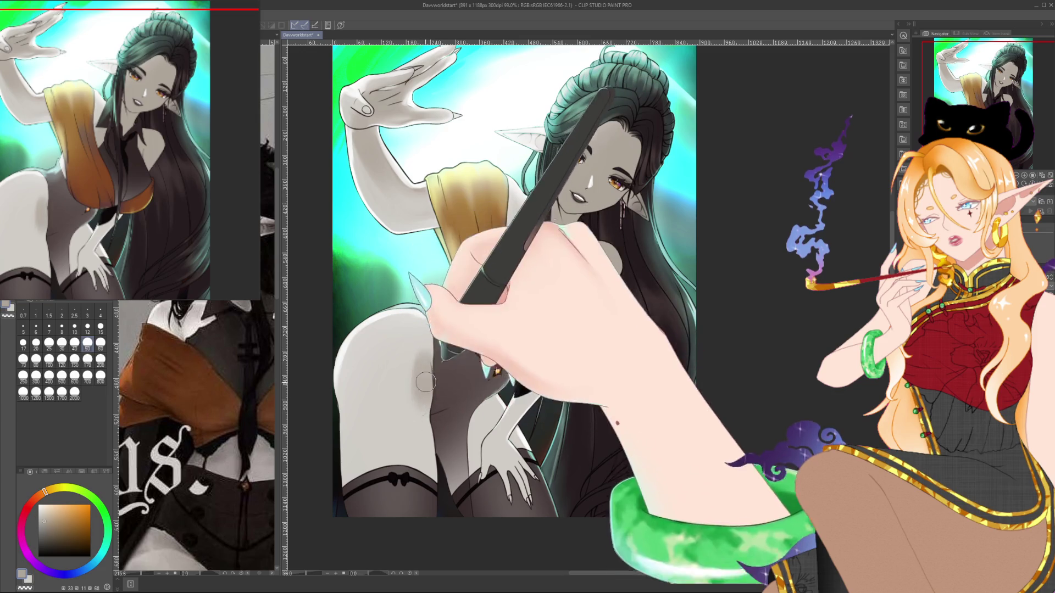
pyautogui.moveTo(403, 424)
pyautogui.mouseDown()
pyautogui.moveTo(417, 459)
pyautogui.moveTo(407, 471)
pyautogui.mouseUp()
pyautogui.moveTo(385, 384)
pyautogui.mouseDown()
pyautogui.moveTo(391, 360)
pyautogui.moveTo(422, 345)
pyautogui.moveTo(385, 357)
pyautogui.moveTo(388, 417)
pyautogui.moveTo(366, 478)
pyautogui.moveTo(434, 355)
pyautogui.moveTo(443, 426)
pyautogui.mouseUp()
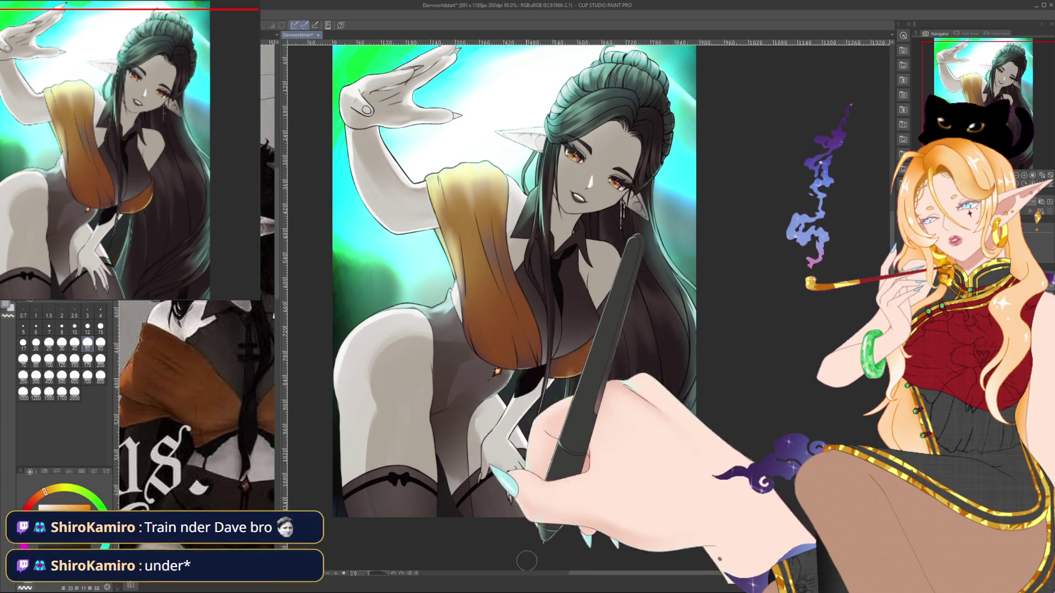
pyautogui.moveTo(661, 361); pyautogui.dragTo(659, 307)
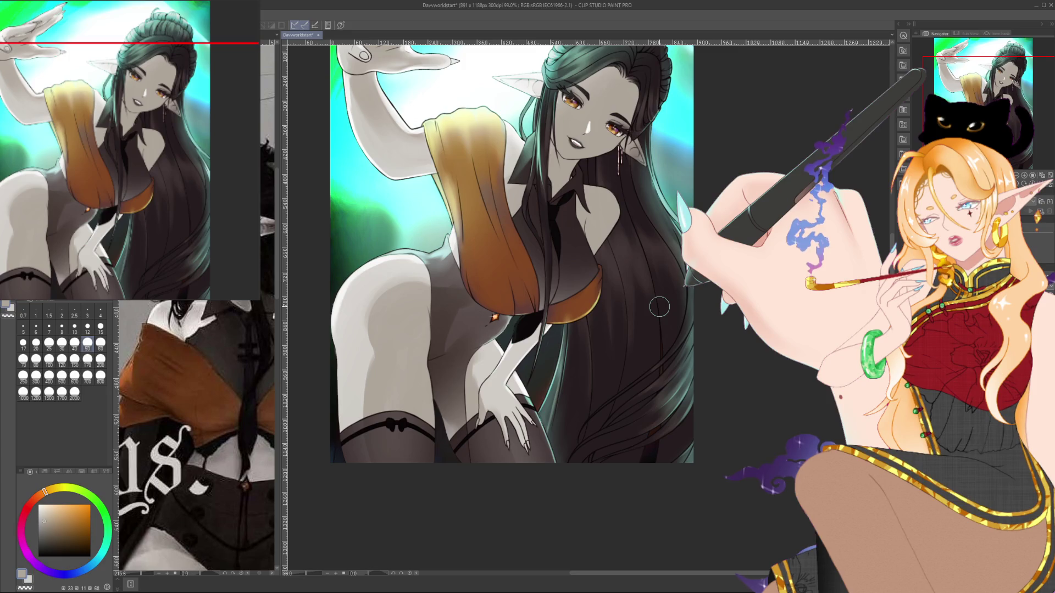
pyautogui.moveTo(660, 307); pyautogui.dragTo(682, 342)
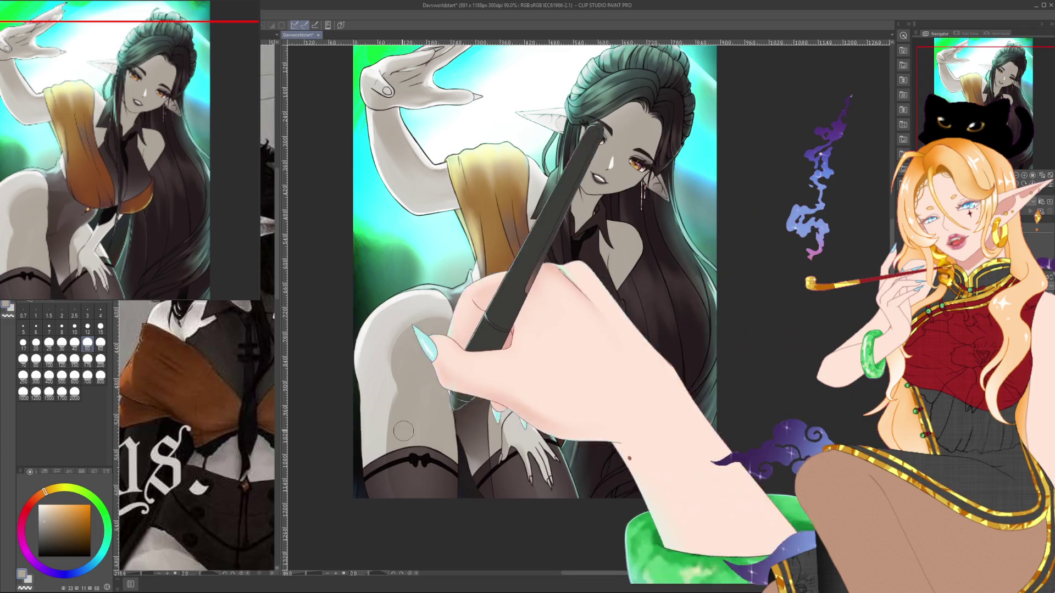
pyautogui.click(101, 328)
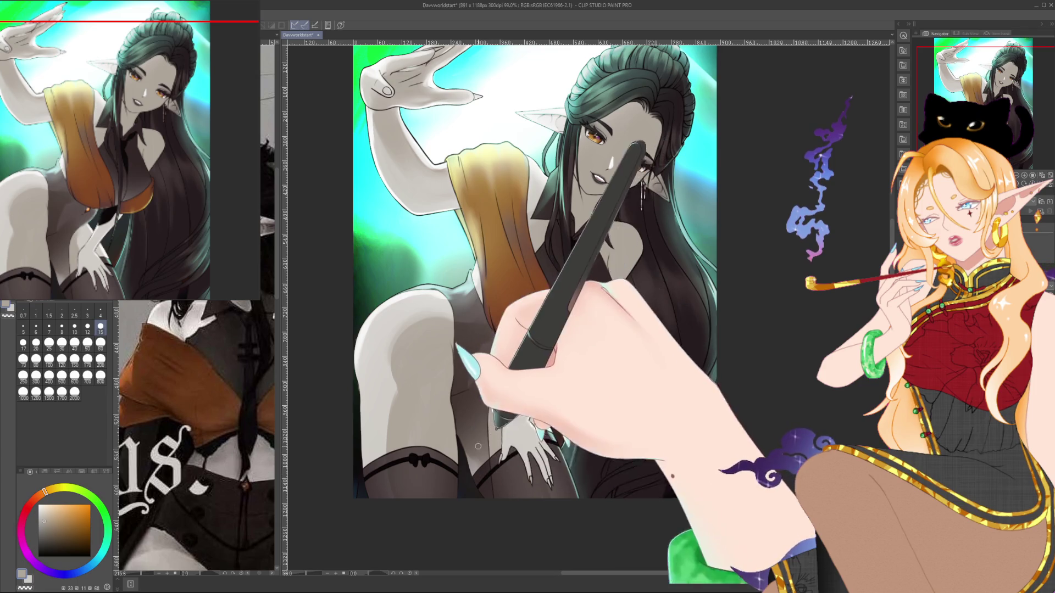
# Switch to the light grey skin tone and enlarge the brush to size 60 for blending.
pyautogui.keyDown('alt'); pyautogui.click(471, 466); pyautogui.keyUp('alt')
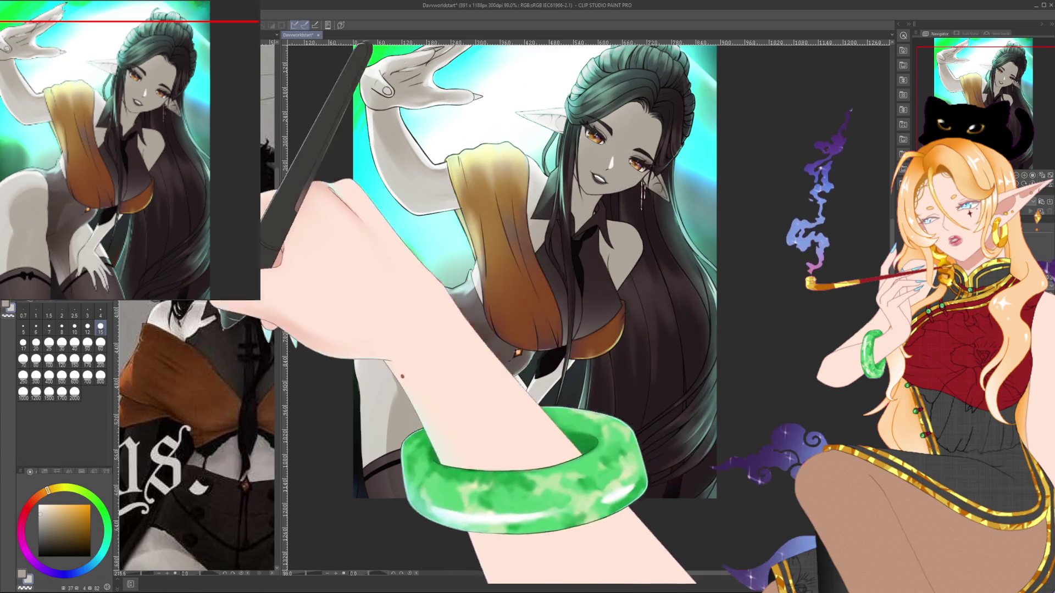
pyautogui.press(']')
pyautogui.press(']')
pyautogui.press(']')
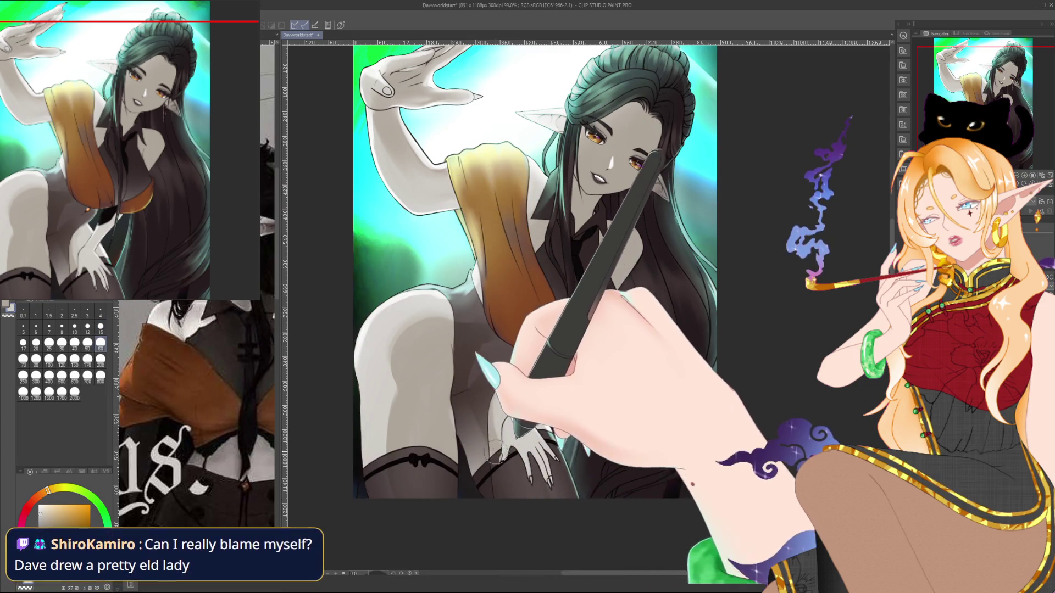
# Eyedrop the darker warm grey from the thigh, then swap to light grey at size 15.
pyautogui.keyDown('alt'); pyautogui.click(498, 472); pyautogui.keyUp('alt')
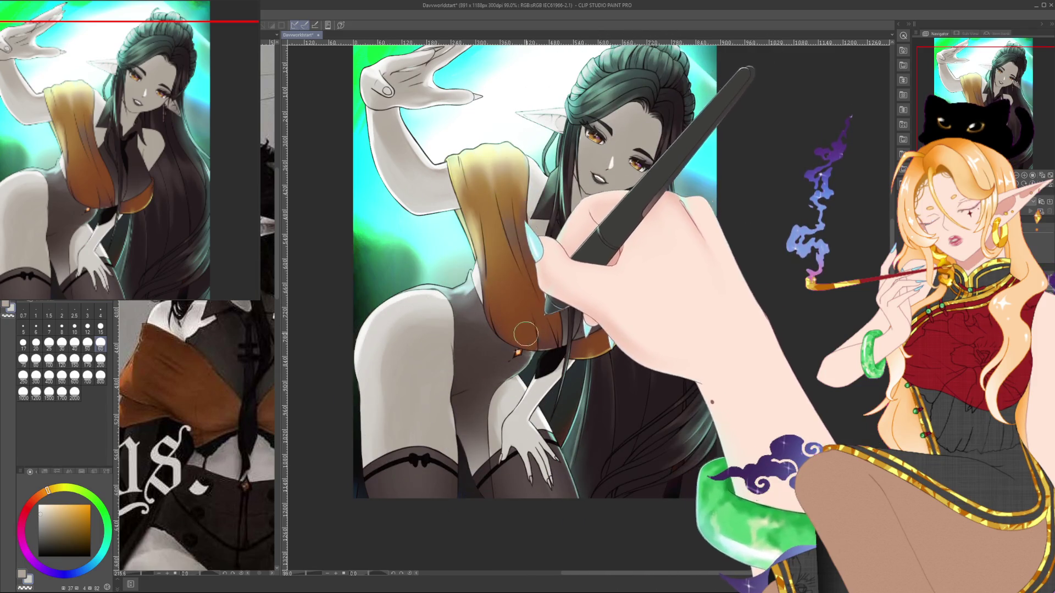
pyautogui.keyDown('alt'); pyautogui.click(462, 345); pyautogui.keyUp('alt')
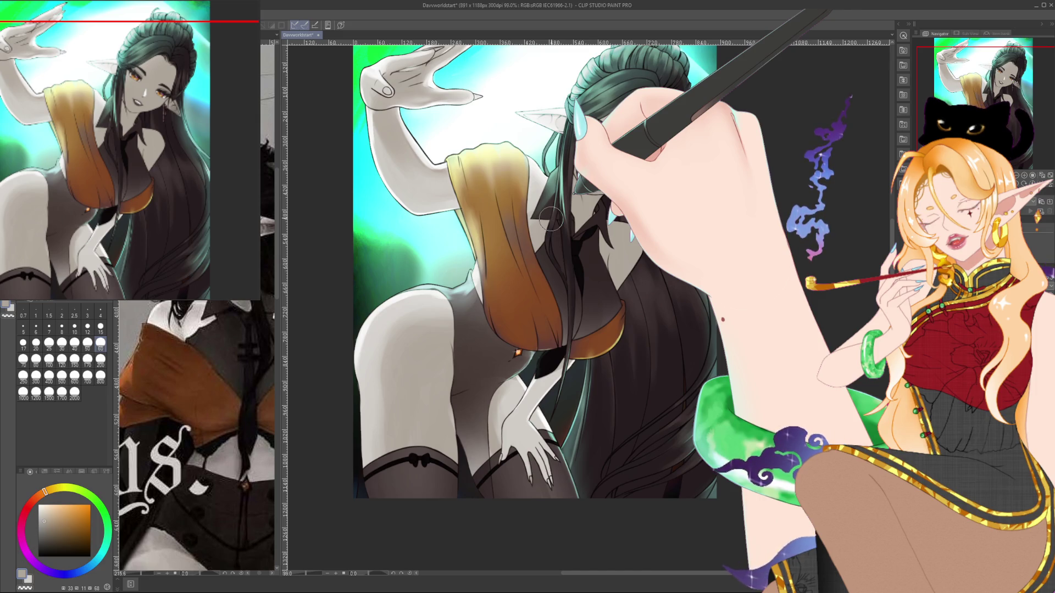
pyautogui.press('x')
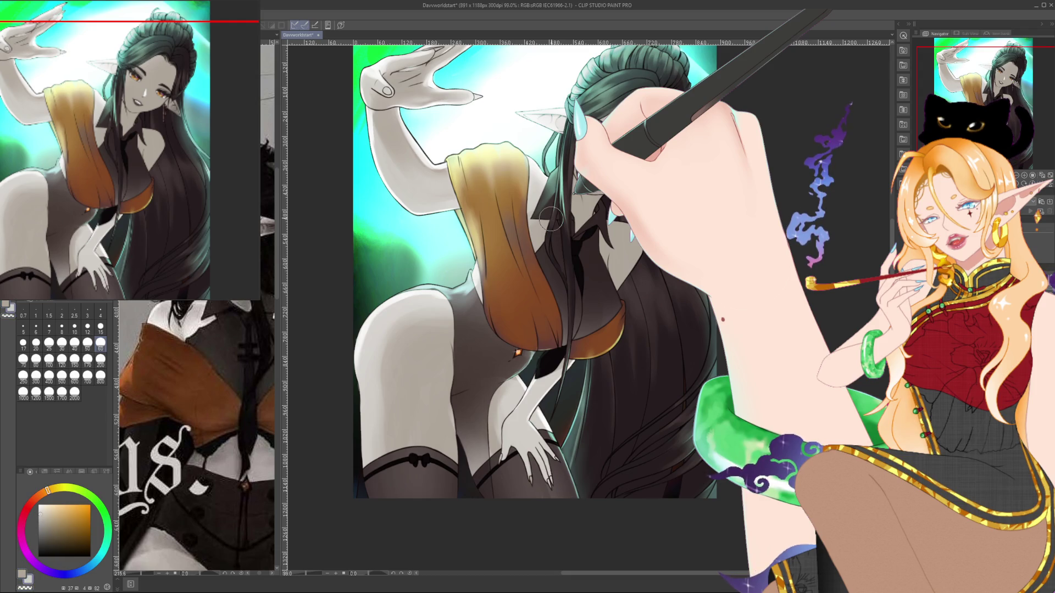
pyautogui.press('[')
pyautogui.press('[')
pyautogui.press('[')
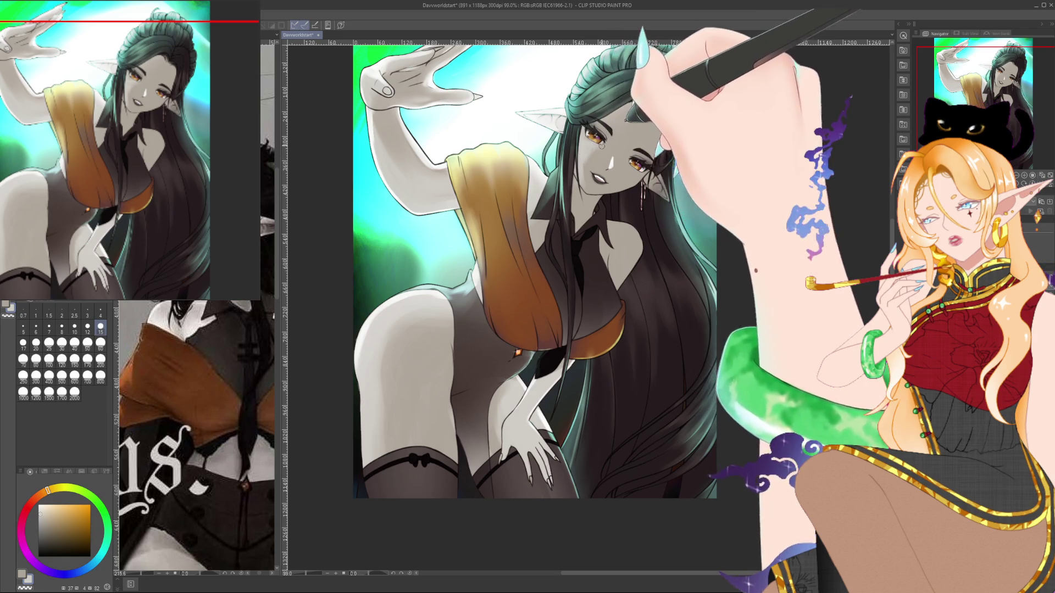
# Shade the neck and face, alternating light grey and the darker warm grey.
pyautogui.moveTo(630, 119); pyautogui.dragTo(619, 144)
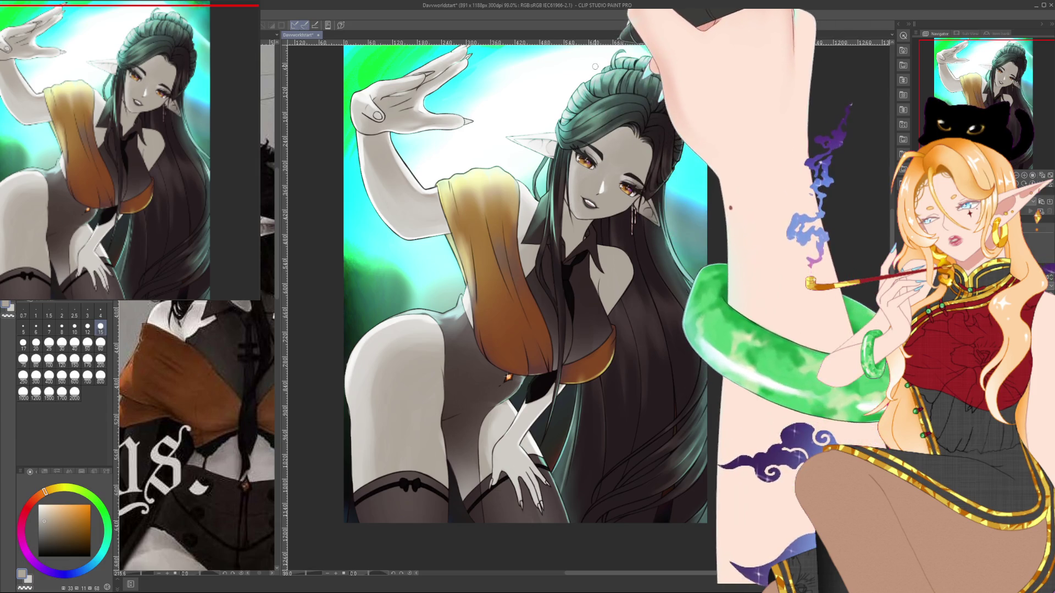
pyautogui.keyDown('alt'); pyautogui.click(522, 213); pyautogui.keyUp('alt')
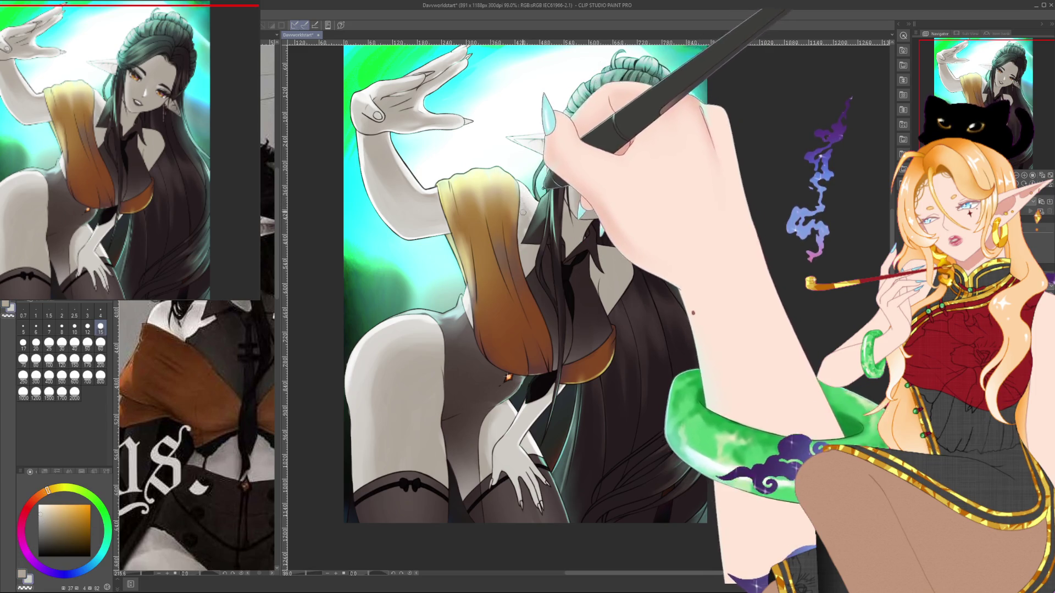
pyautogui.keyDown('alt'); pyautogui.click(517, 217); pyautogui.keyUp('alt')
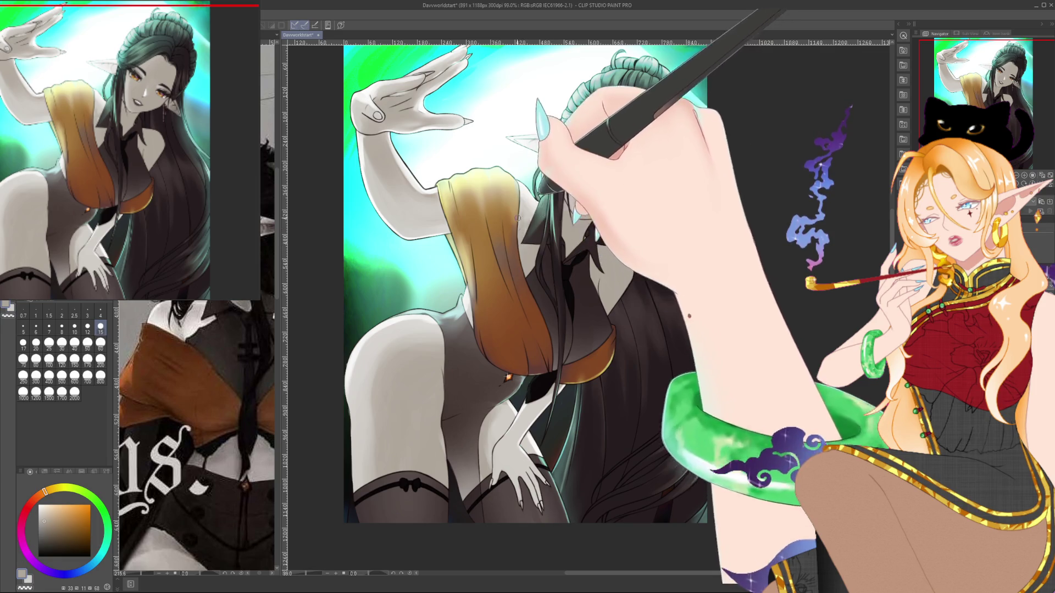
pyautogui.keyDown('alt'); pyautogui.click(522, 213); pyautogui.keyUp('alt')
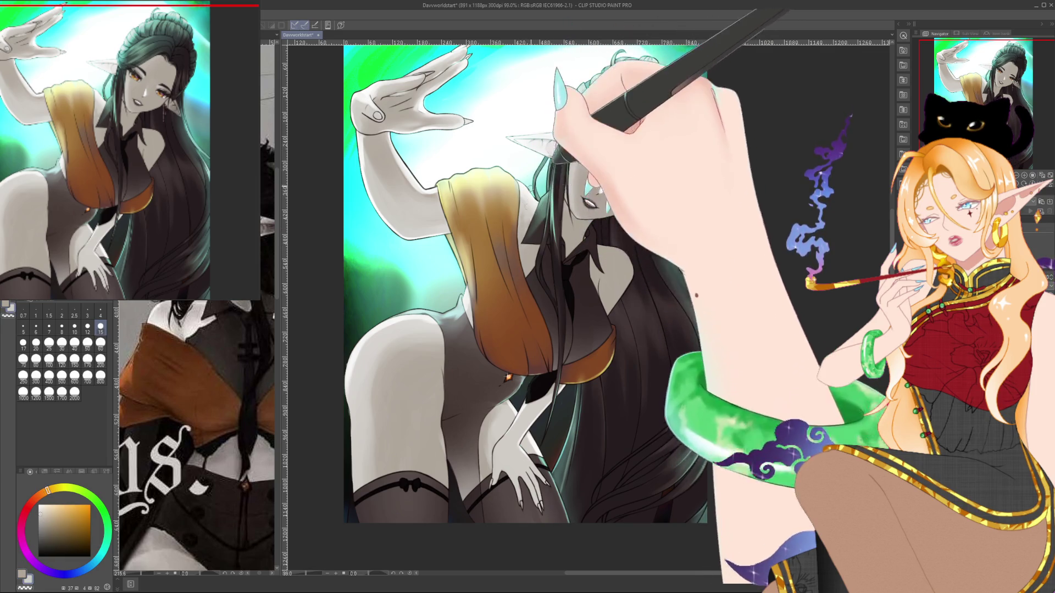
pyautogui.moveTo(655, 110); pyautogui.dragTo(706, 152)
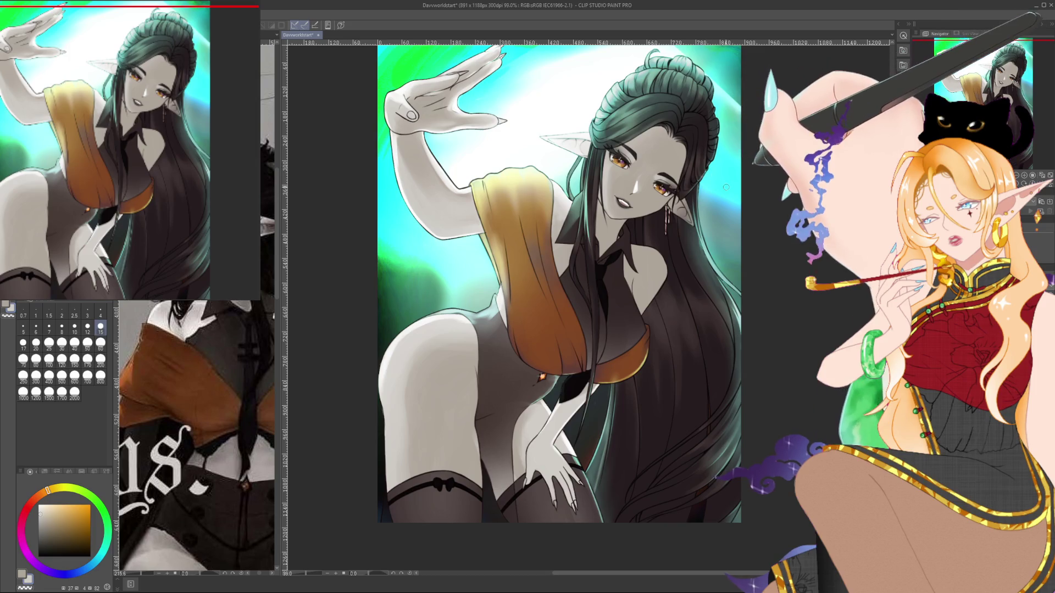
# Shade the shoulder and face, alternating warm grey and light grey.
pyautogui.keyDown('alt'); pyautogui.click(726, 158); pyautogui.keyUp('alt')
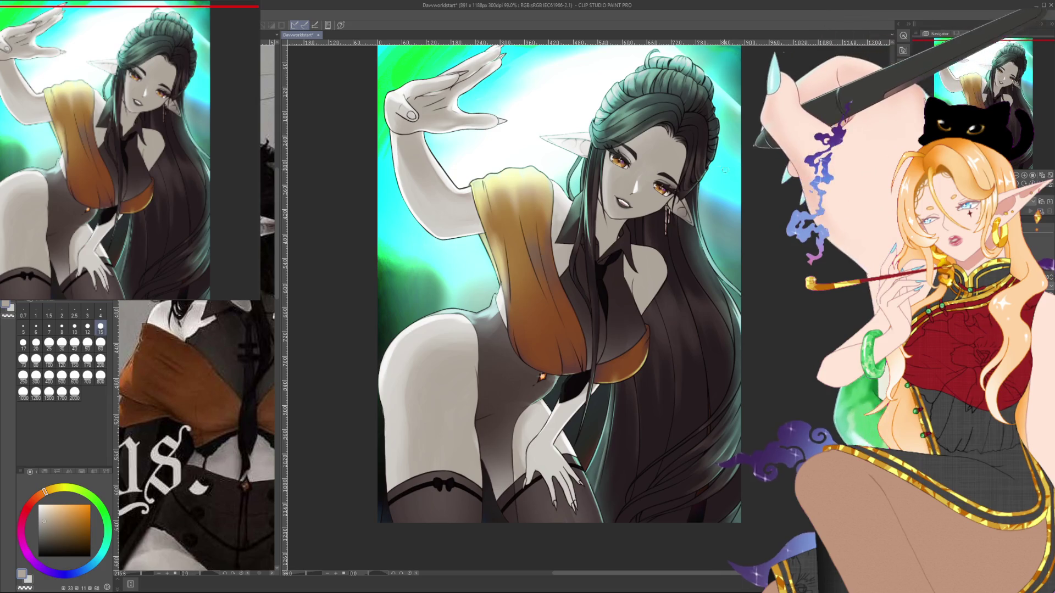
pyautogui.keyDown('alt'); pyautogui.click(606, 197); pyautogui.keyUp('alt')
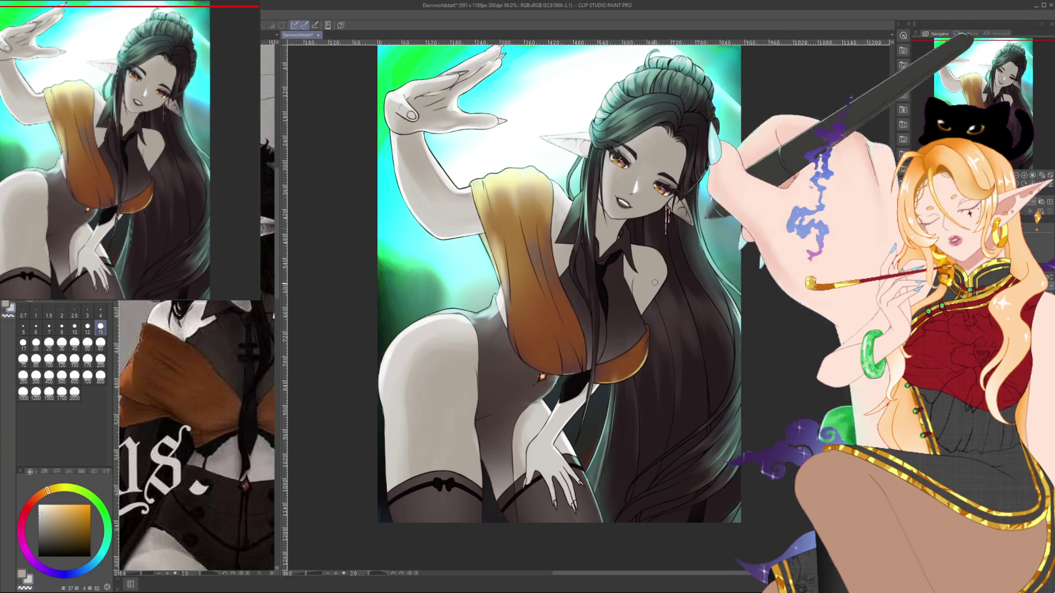
pyautogui.keyDown('alt'); pyautogui.click(555, 459); pyautogui.keyUp('alt')
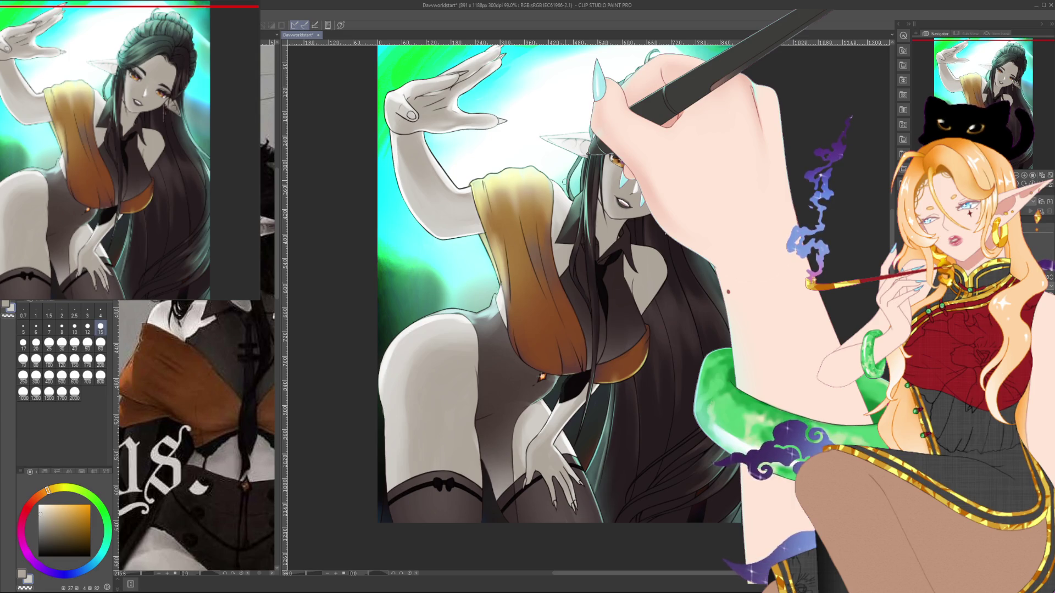
pyautogui.scroll(1, 564, 181)
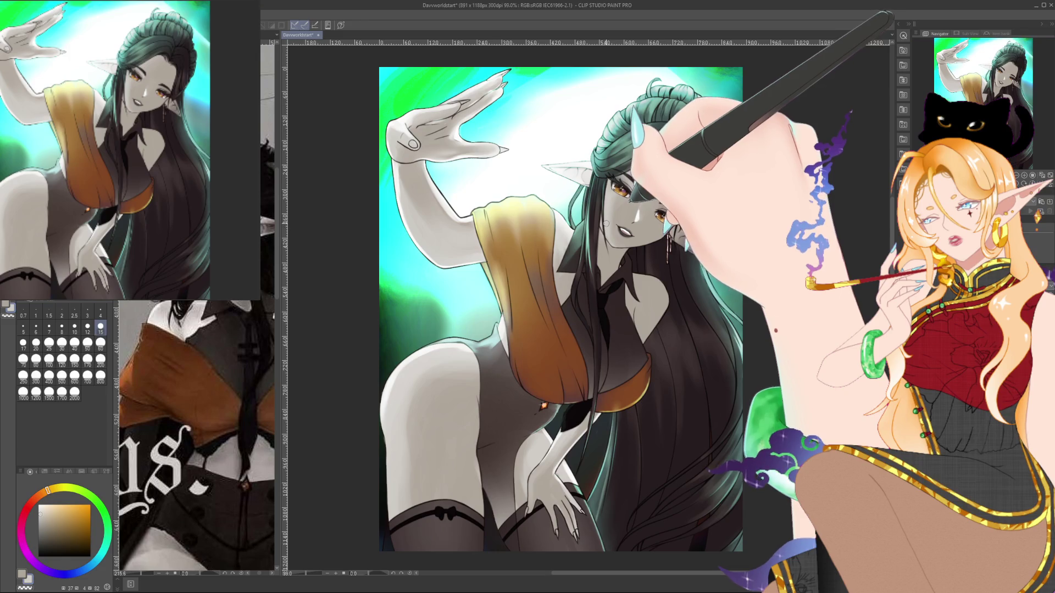
# Sample darker warm greys from the legs and shade the hip and thigh with a size-50 brush.
pyautogui.keyDown('alt'); pyautogui.click(577, 256); pyautogui.keyUp('alt')
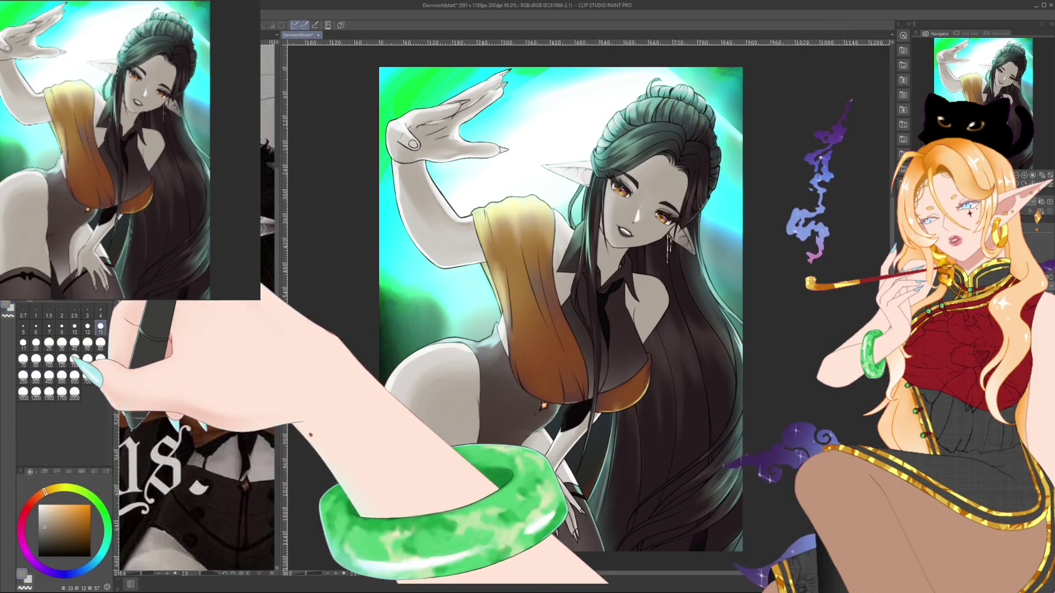
pyautogui.keyDown('alt'); pyautogui.click(483, 413); pyautogui.keyUp('alt')
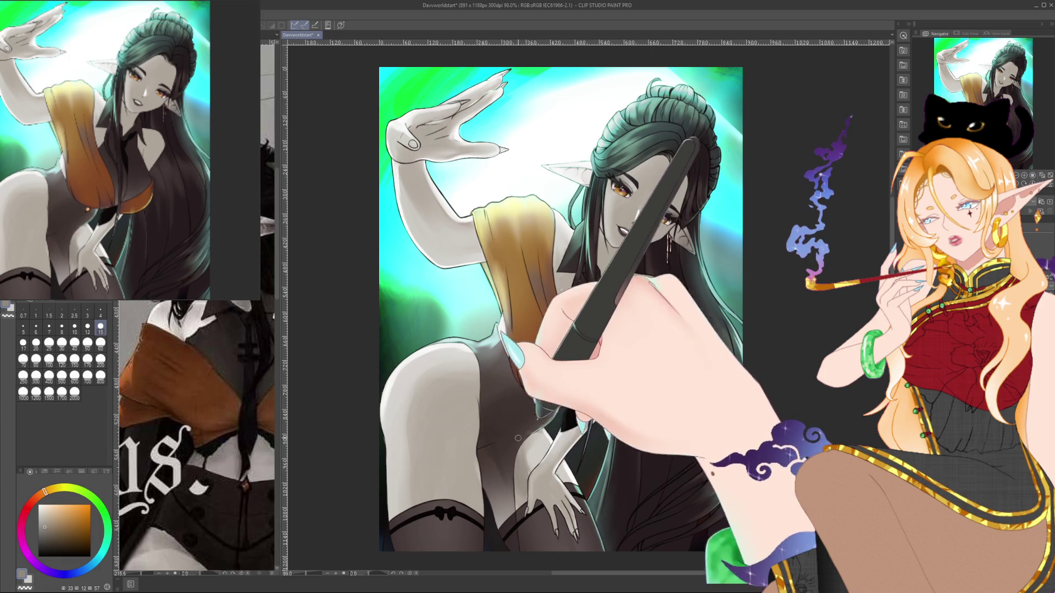
pyautogui.keyDown('alt'); pyautogui.click(517, 478); pyautogui.keyUp('alt')
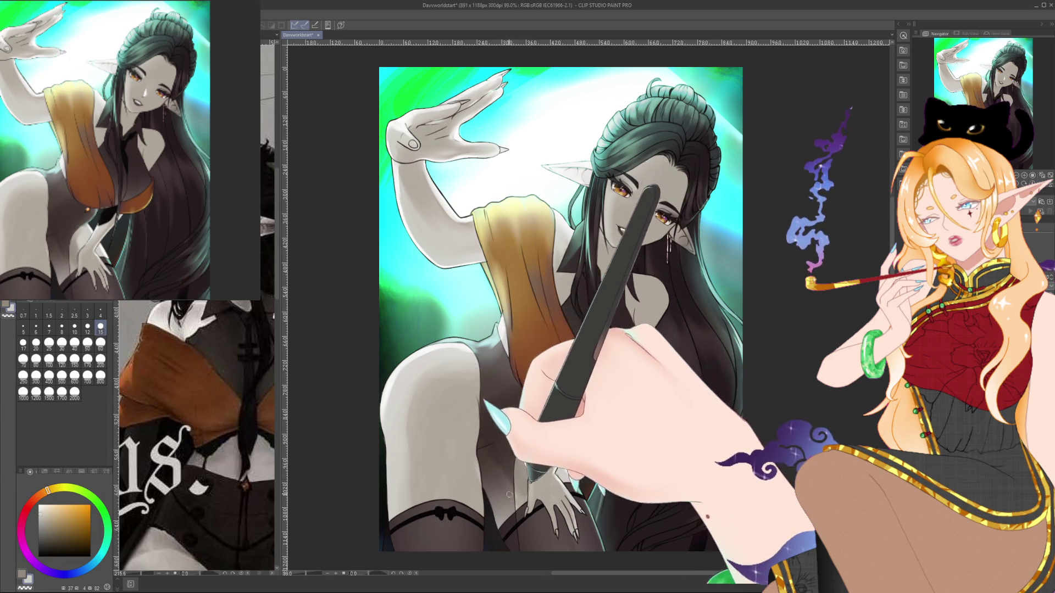
pyautogui.press('x')
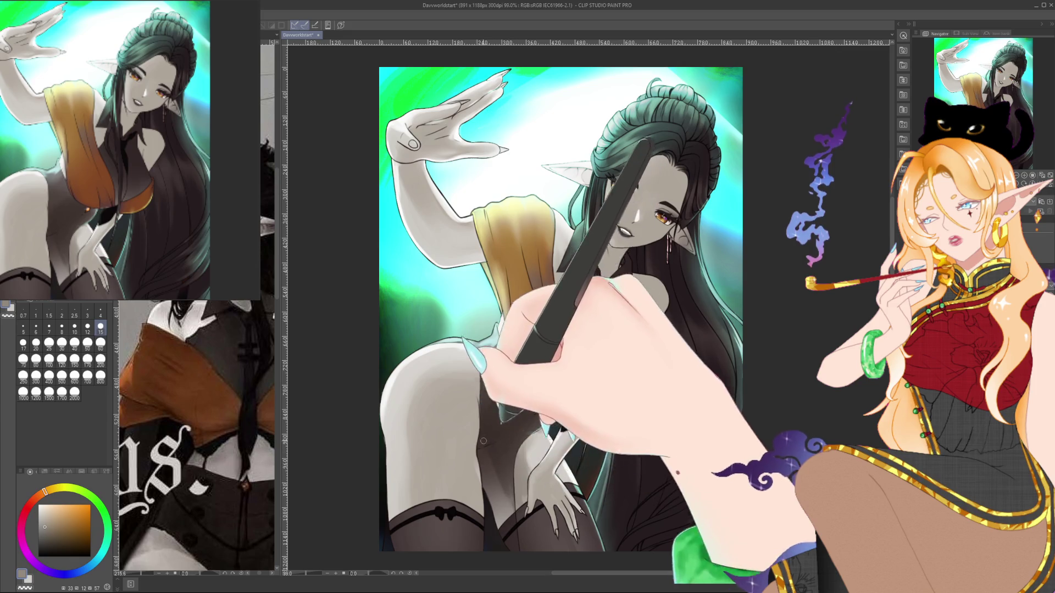
pyautogui.press('x')
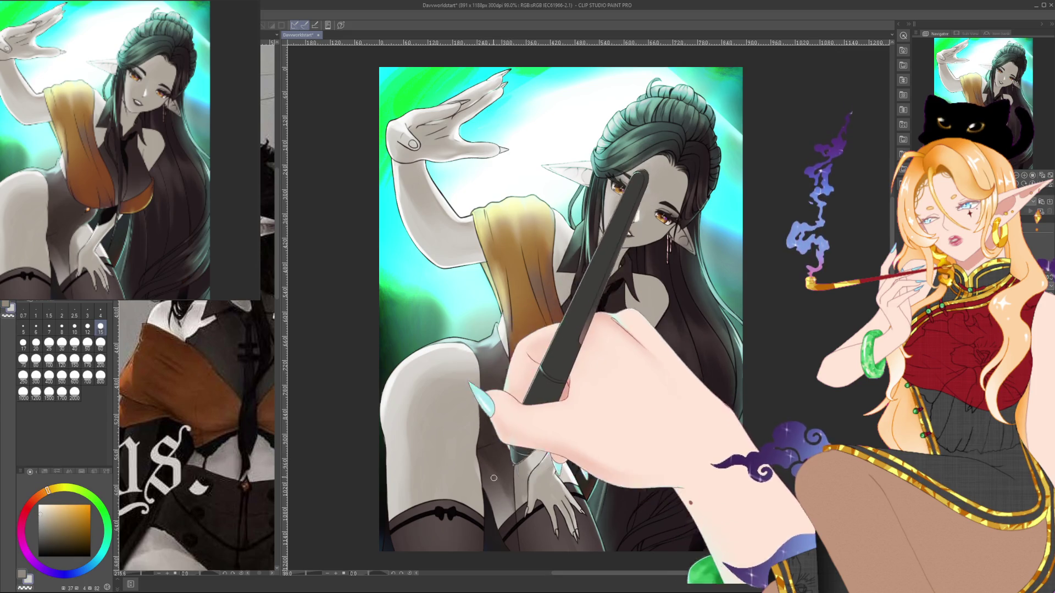
pyautogui.press(']')
pyautogui.press(']')
pyautogui.press(']')
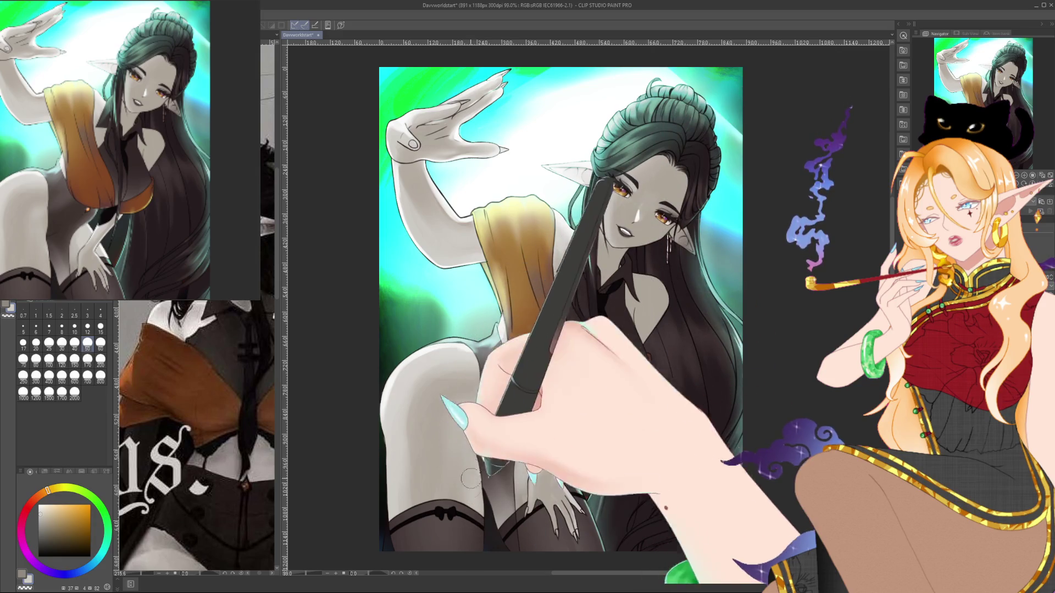
pyautogui.keyDown('alt'); pyautogui.click(473, 396); pyautogui.keyUp('alt')
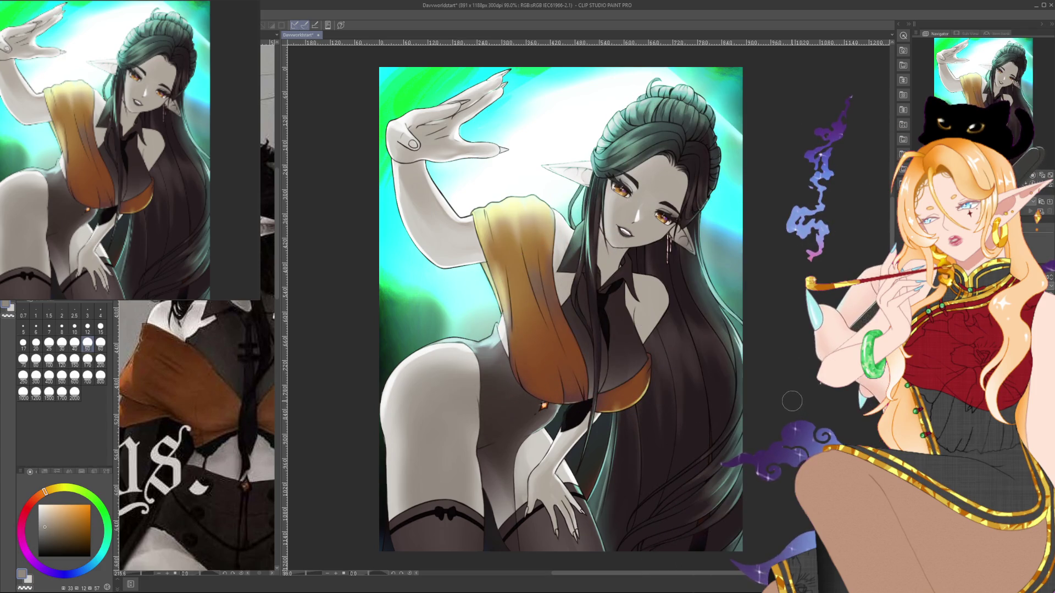
# Reduce the brush to size 10 for fine face work.
pyautogui.moveTo(456, 305); pyautogui.dragTo(438, 296)
pyautogui.click(100, 328)
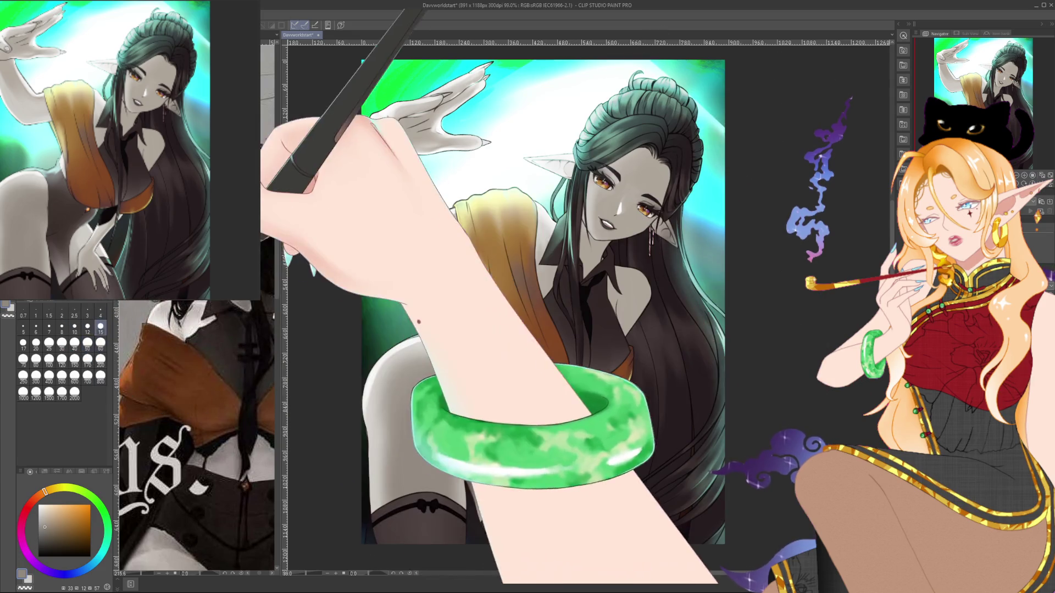
pyautogui.moveTo(618, 311); pyautogui.dragTo(592, 322)
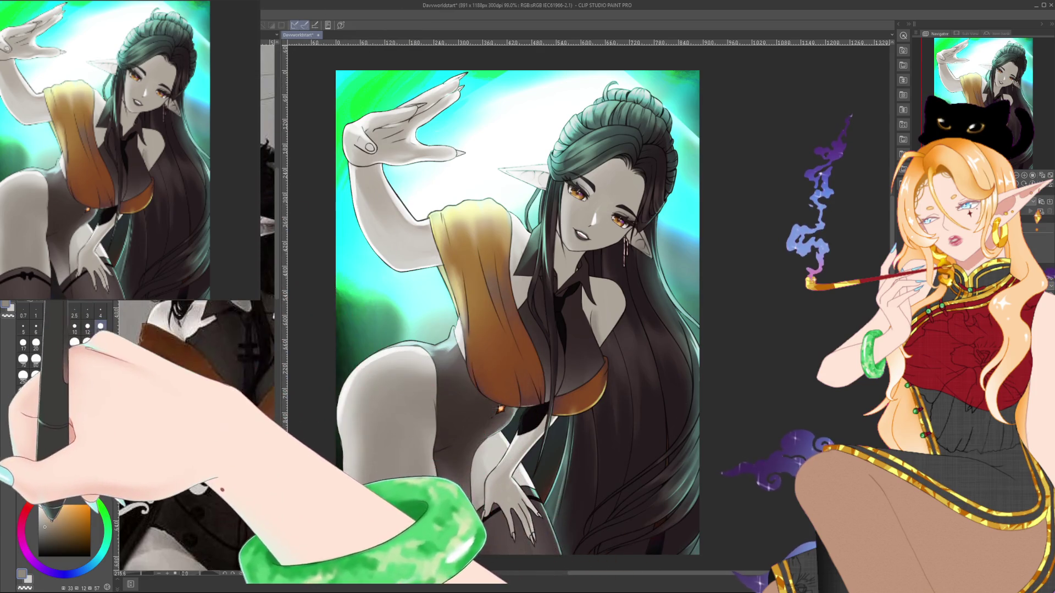
pyautogui.click(75, 328)
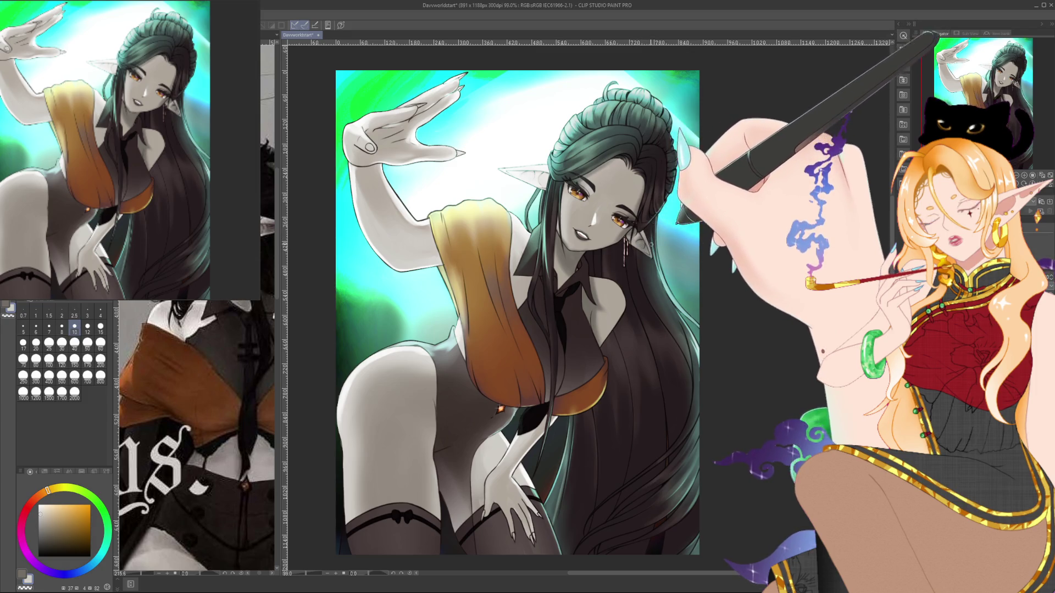
# Shade the face and hairline, alternating a dark greyish brown and light grey sampled from the art.
pyautogui.keyDown('alt'); pyautogui.click(659, 211); pyautogui.keyUp('alt')
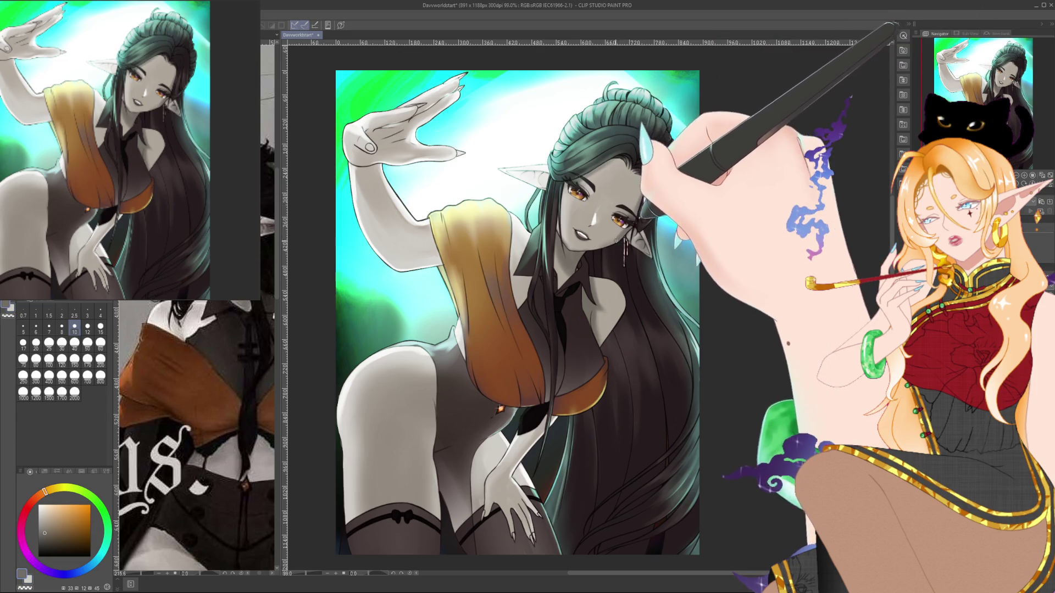
pyautogui.keyDown('alt'); pyautogui.click(596, 217); pyautogui.keyUp('alt')
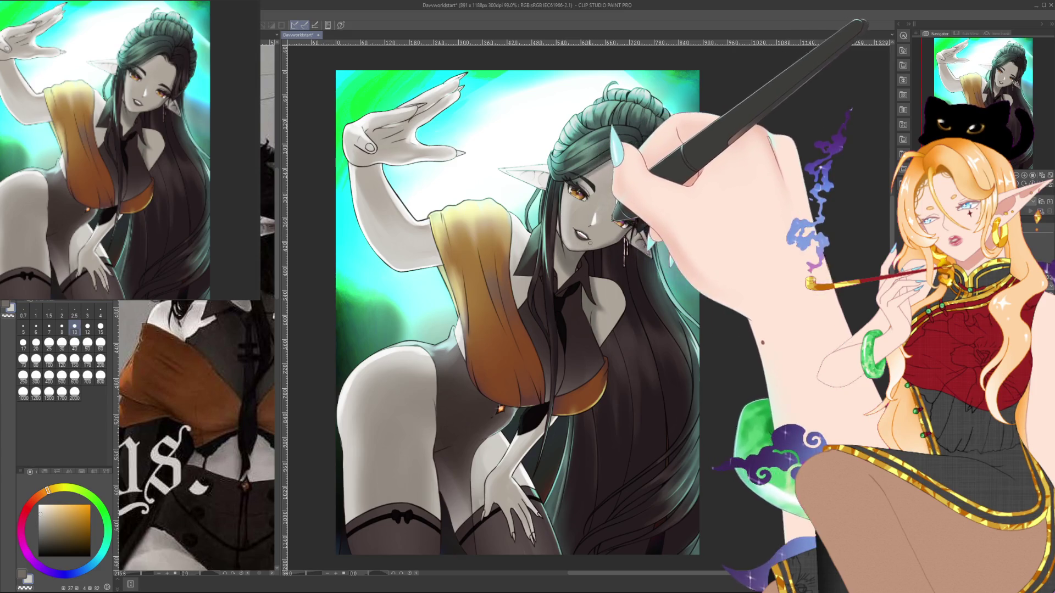
pyautogui.keyDown('alt'); pyautogui.click(598, 214); pyautogui.keyUp('alt')
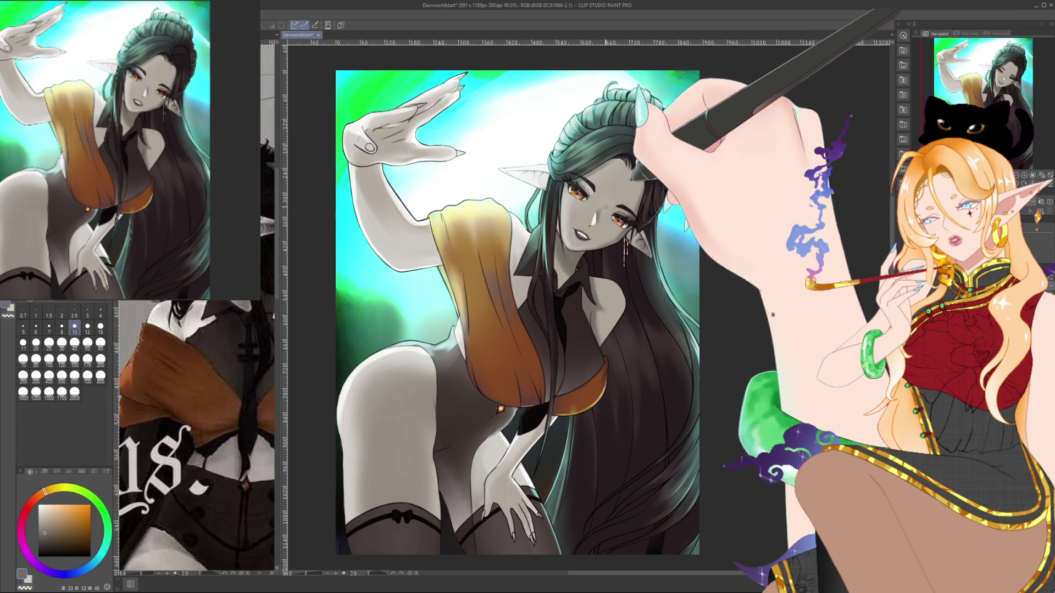
pyautogui.keyDown('alt'); pyautogui.click(603, 212); pyautogui.keyUp('alt')
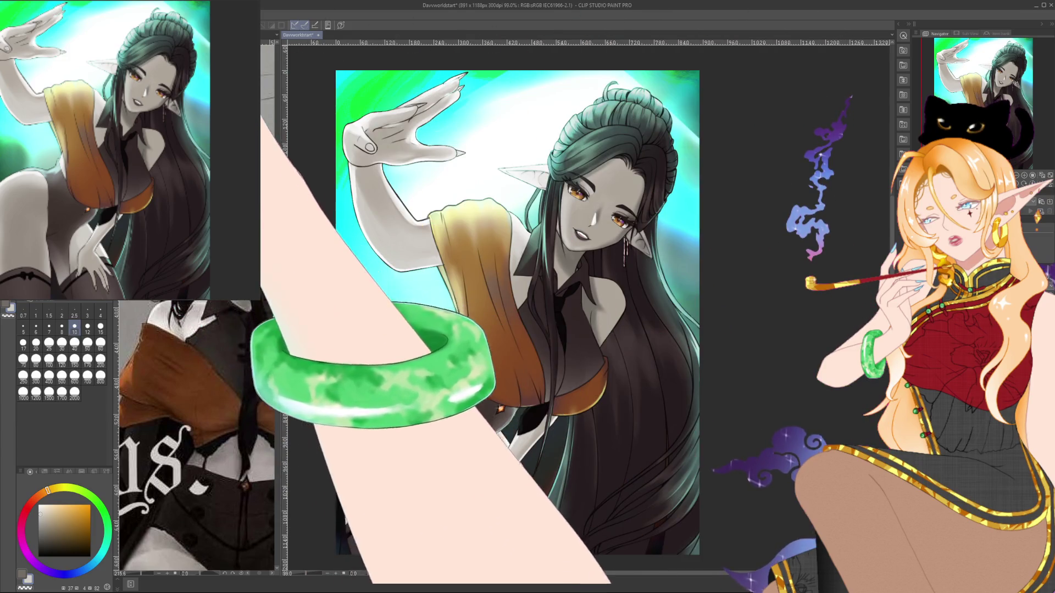
pyautogui.click(100, 328)
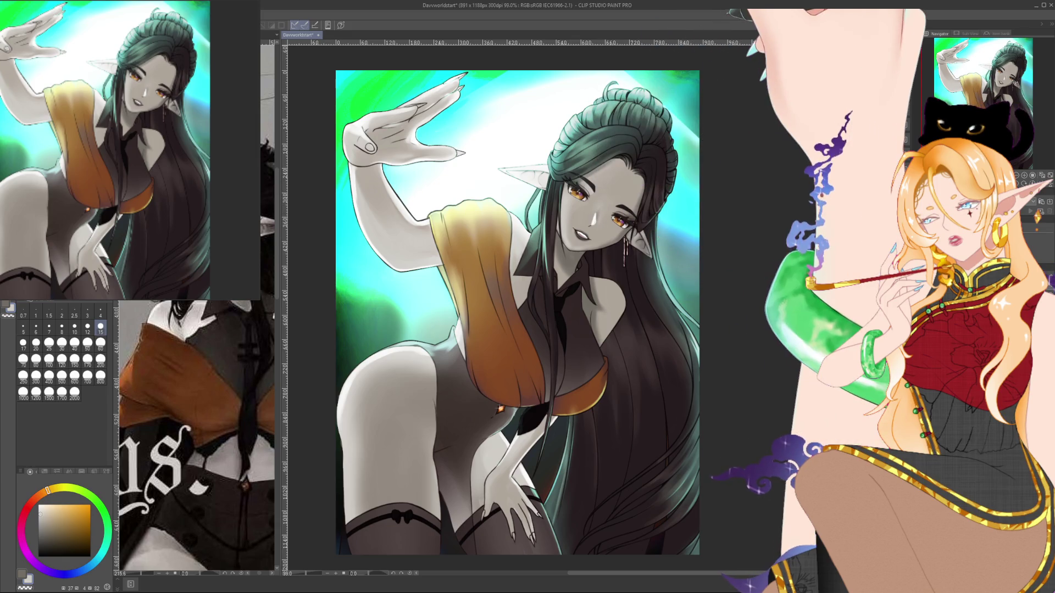
# Keep shading around the head and hair, switching between fine, medium and very large brush sizes.
pyautogui.scroll(-3, 549, 289)
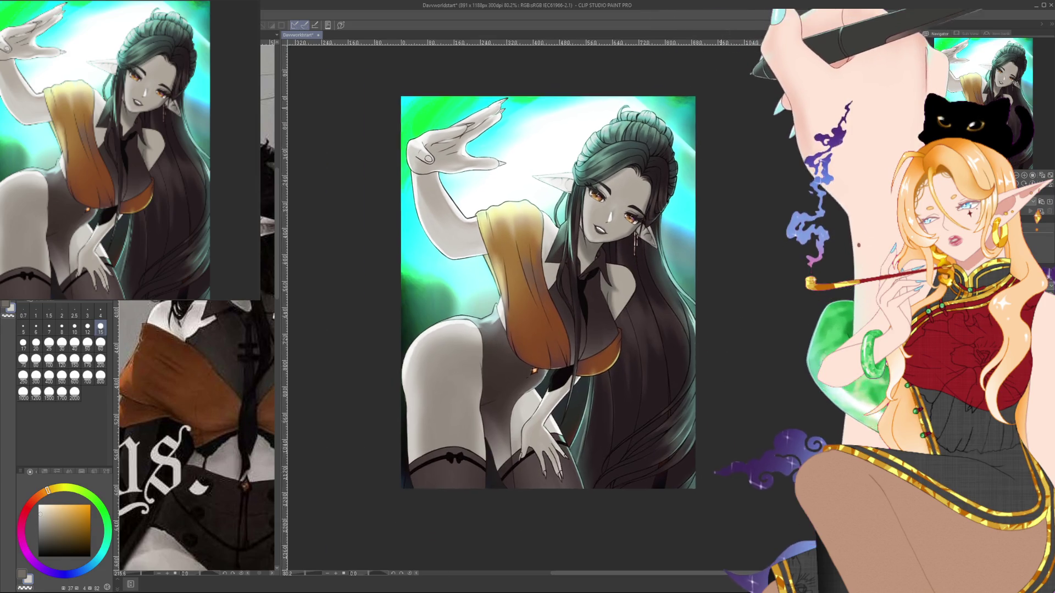
pyautogui.scroll(2, 679, 156)
pyautogui.moveTo(679, 156); pyautogui.dragTo(701, 140)
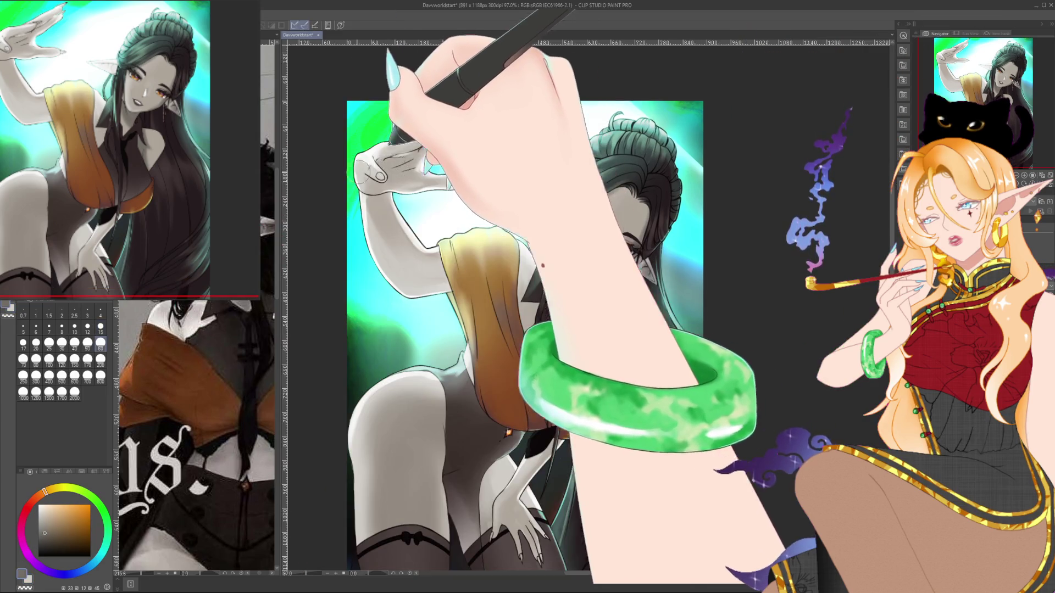
pyautogui.click(49, 343)
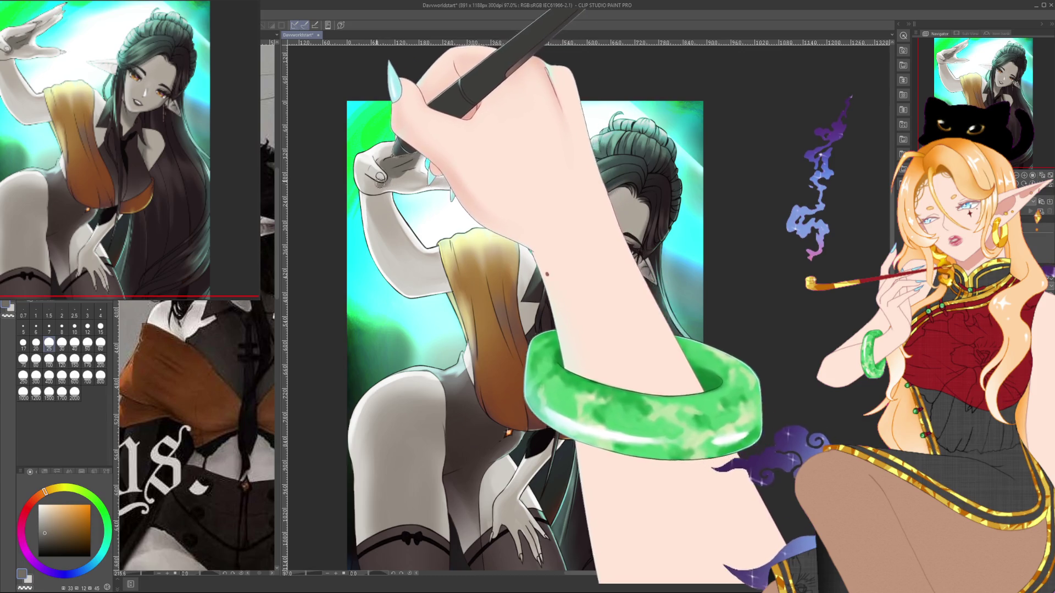
pyautogui.press('[')
pyautogui.press('[')
pyautogui.press('[')
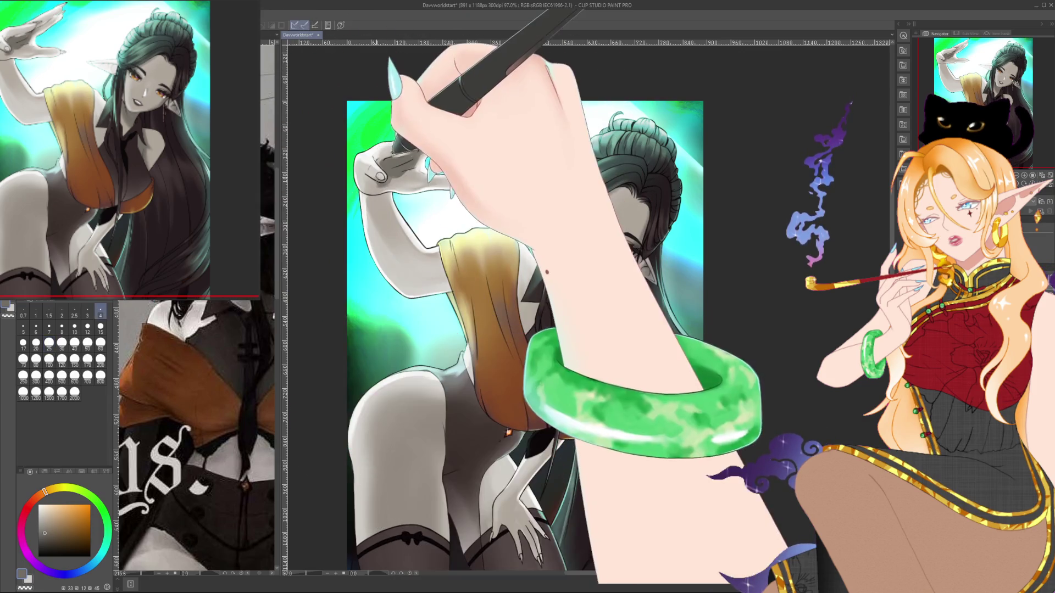
pyautogui.press(']')
pyautogui.press(']')
pyautogui.press(']')
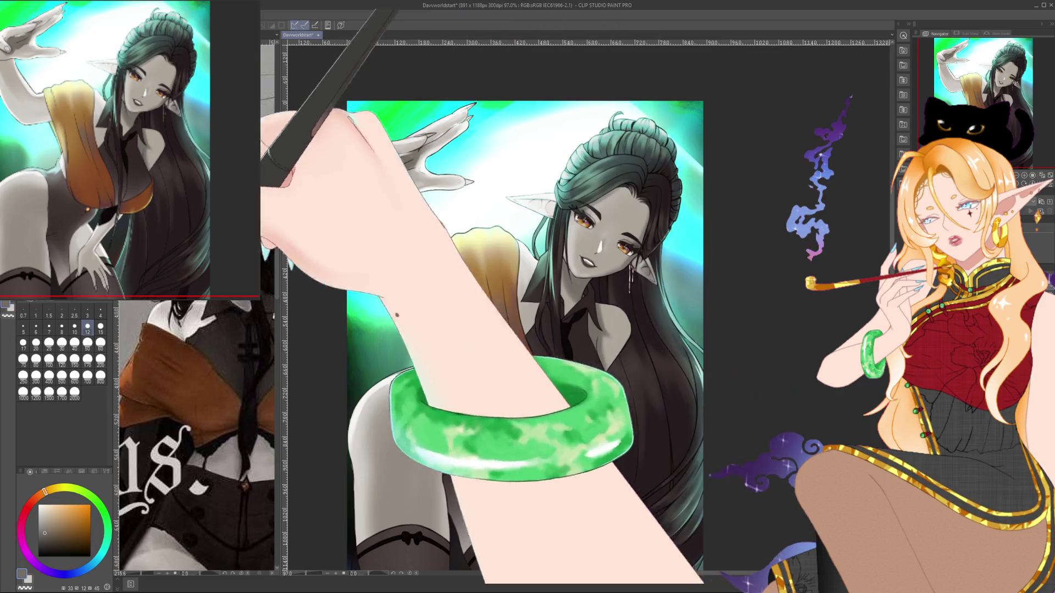
pyautogui.press(']')
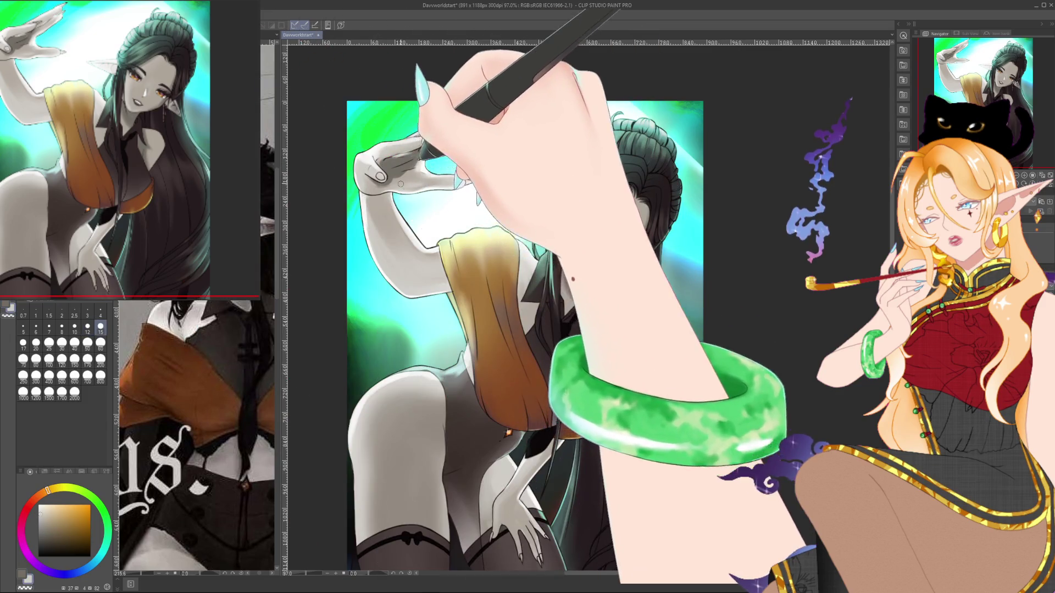
pyautogui.press(']')
pyautogui.press(']')
pyautogui.press(']')
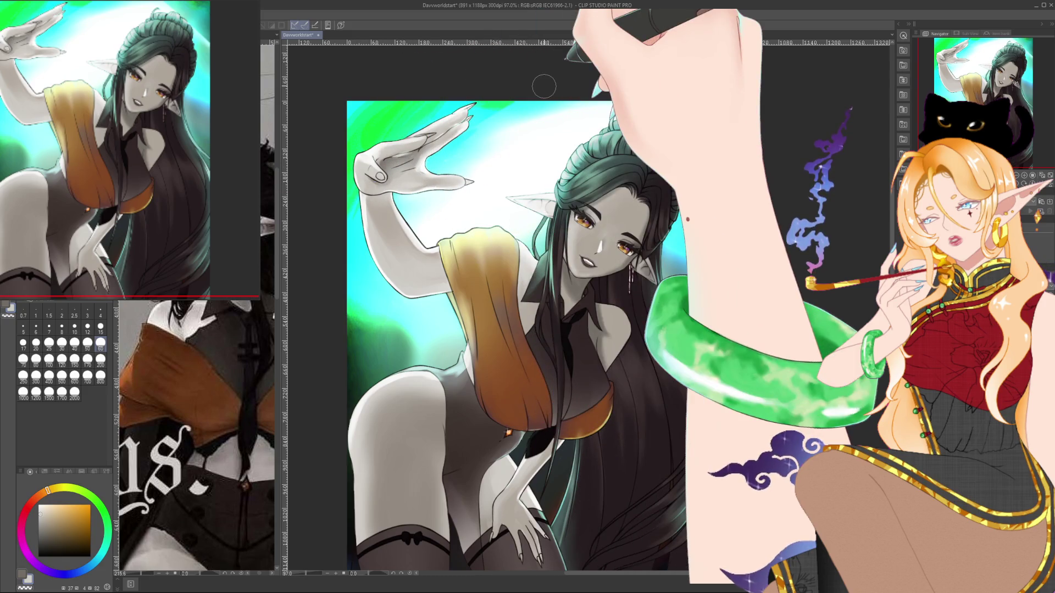
pyautogui.press('[')
pyautogui.press('[')
pyautogui.press('[')
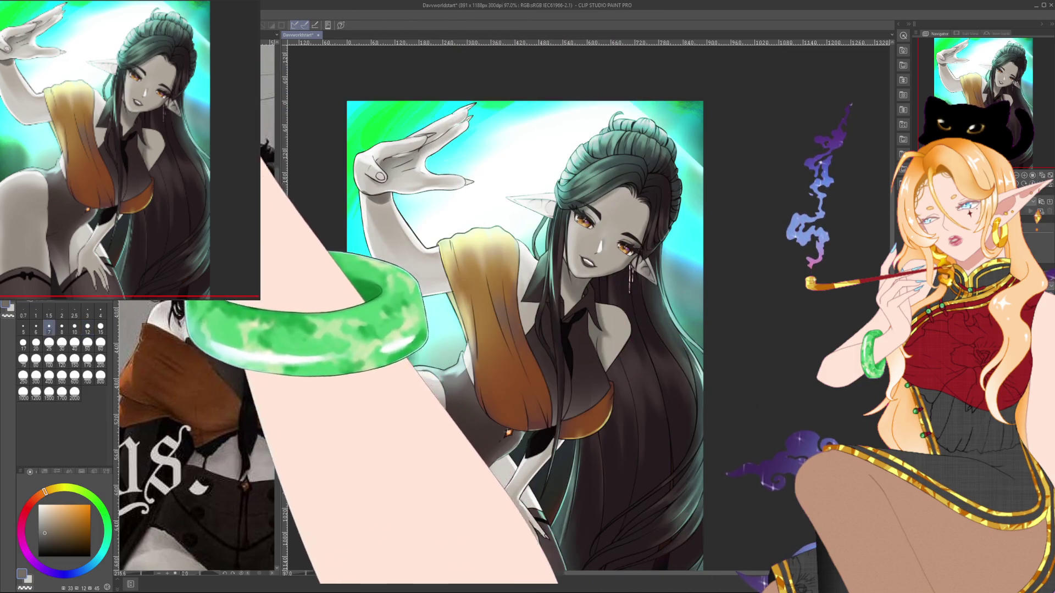
pyautogui.press(']')
pyautogui.press(']')
pyautogui.press(']')
pyautogui.press(']')
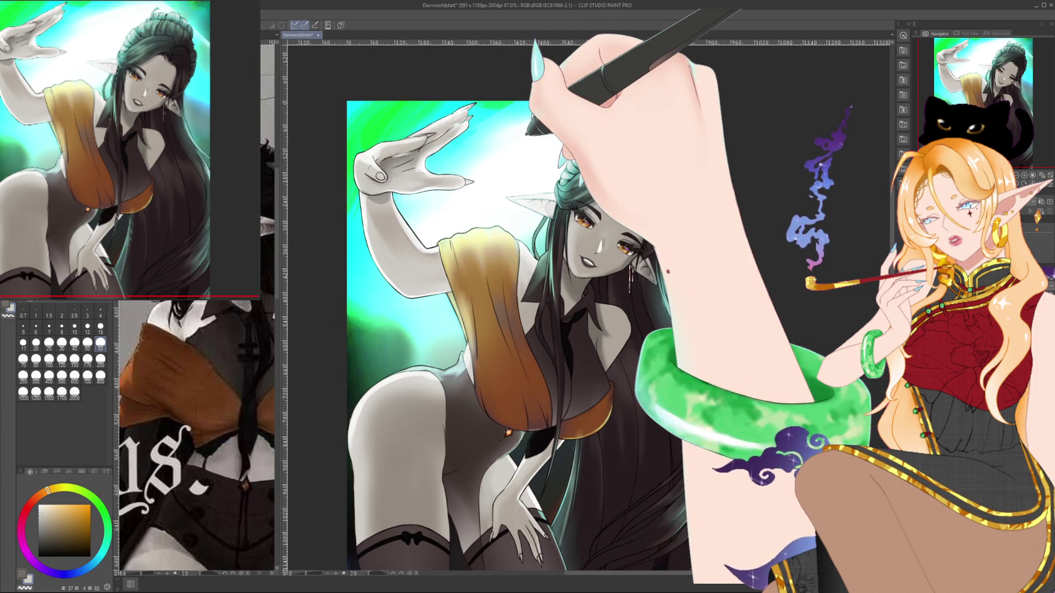
pyautogui.press('[')
pyautogui.press('[')
pyautogui.press('[')
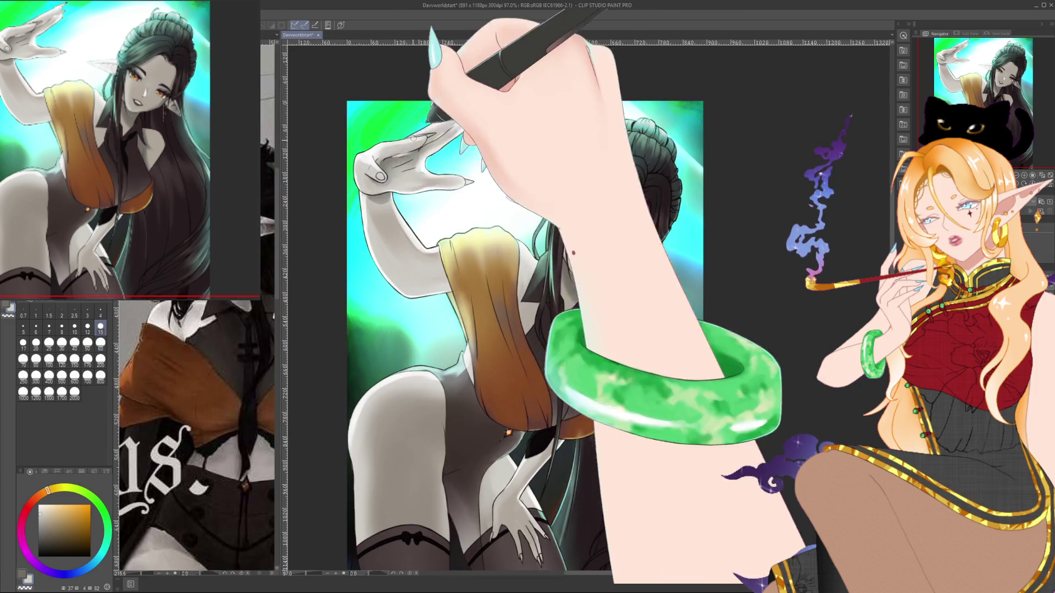
pyautogui.press(']')
pyautogui.press(']')
pyautogui.press(']')
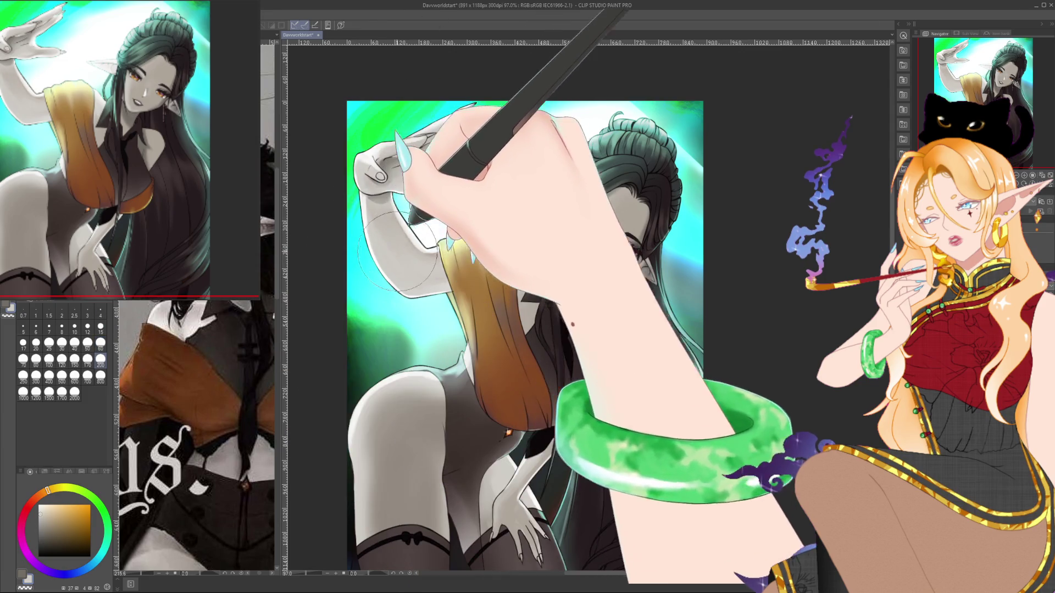
pyautogui.press('[')
pyautogui.press('[')
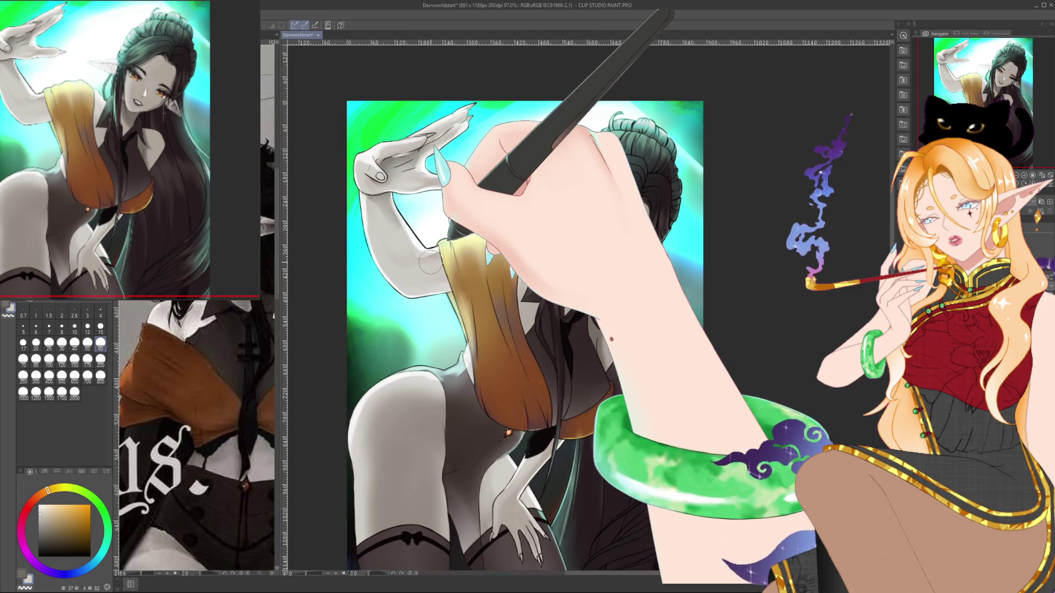
pyautogui.scroll(-2, 430, 262)
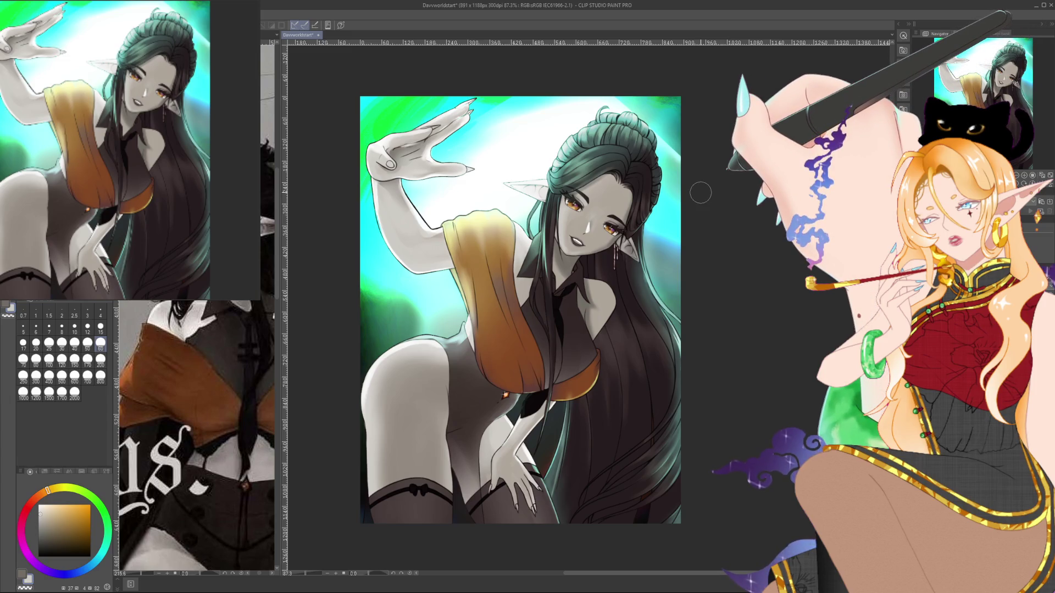
# Zoom in to about 220% on the elf's raised hand.
pyautogui.scroll(-2, 699, 192)
pyautogui.scroll(3, 697, 190)
pyautogui.scroll(-2, 692, 195)
pyautogui.scroll(1, 690, 197)
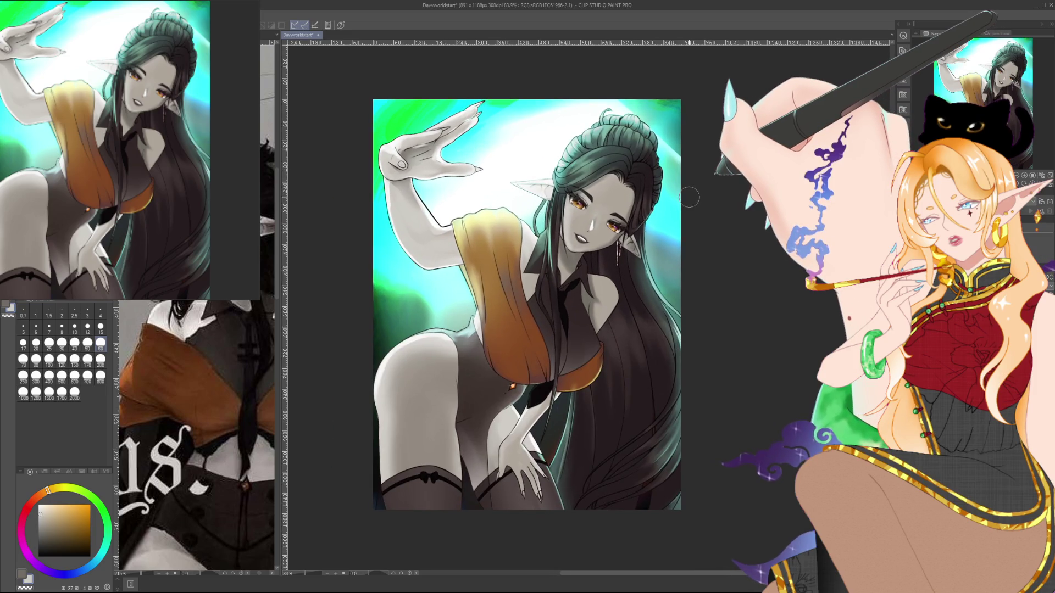
pyautogui.scroll(10, 428, 140)
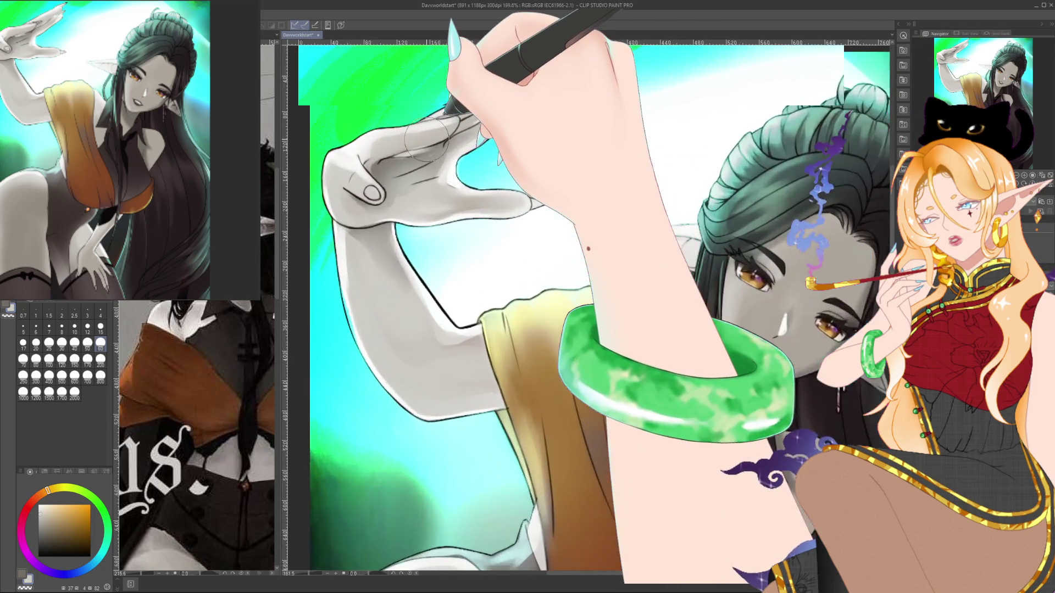
# Paint the raised hand with a size-4 pen in darker grey and a warmer reddish shade.
pyautogui.keyDown('alt'); pyautogui.click(399, 158); pyautogui.keyUp('alt')
pyautogui.press('p')
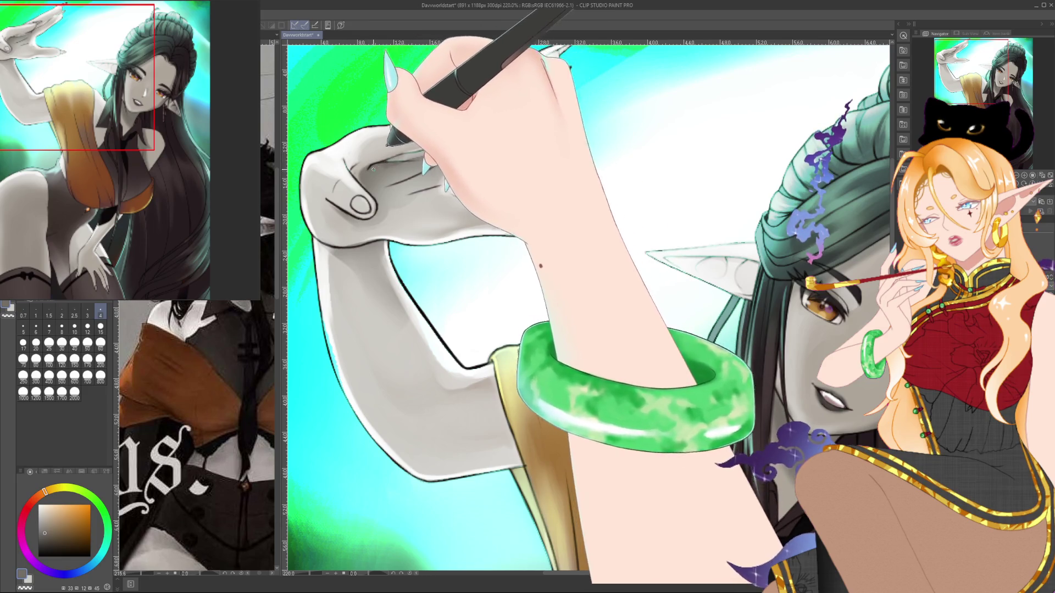
pyautogui.scroll(2, 405, 161)
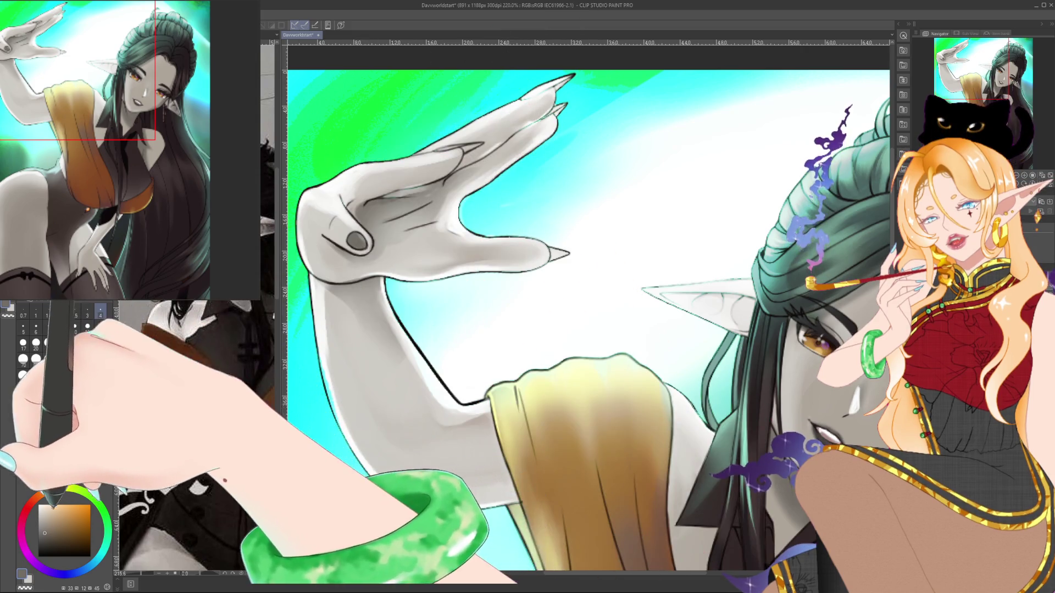
pyautogui.click(38, 496)
pyautogui.click(50, 536)
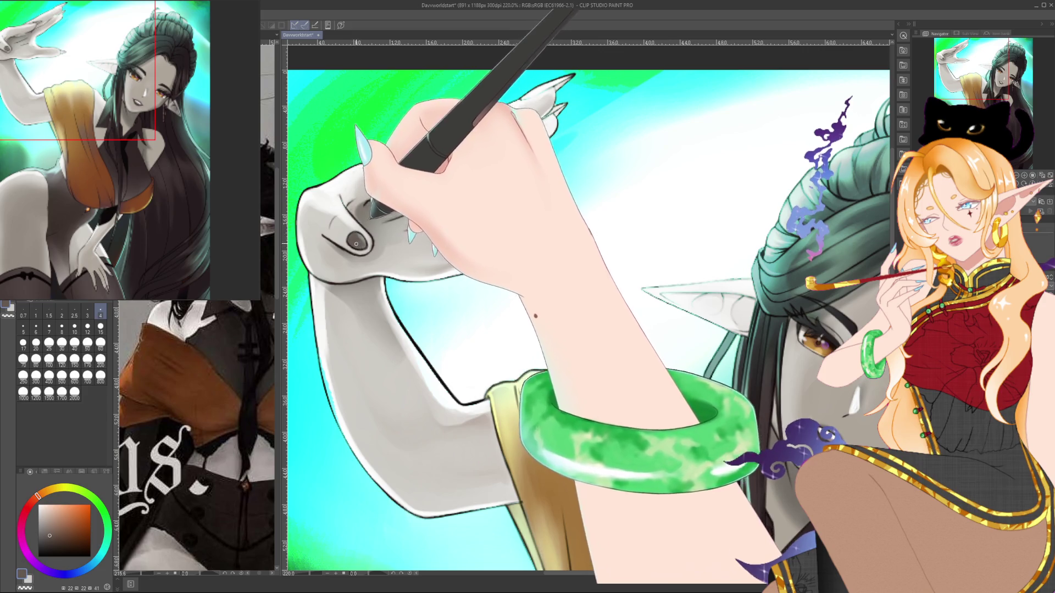
# Rotate the canvas to a comfortable angle and bring the hand on the thigh into view.
pyautogui.moveTo(549, 275); pyautogui.dragTo(495, 341)
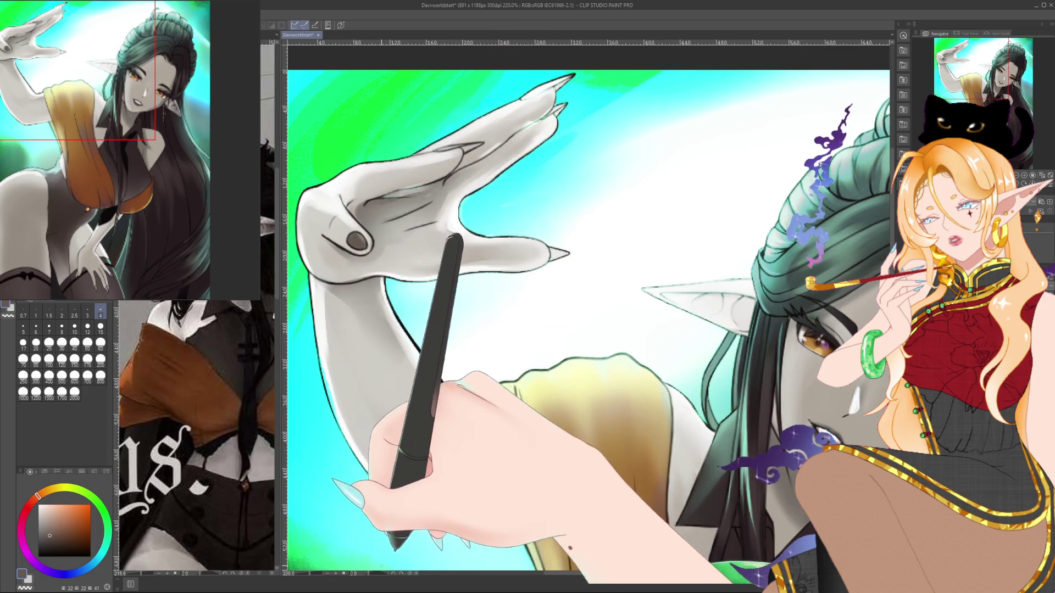
pyautogui.moveTo(379, 558)
pyautogui.mouseDown()
pyautogui.moveTo(354, 506)
pyautogui.moveTo(393, 220)
pyautogui.mouseUp()
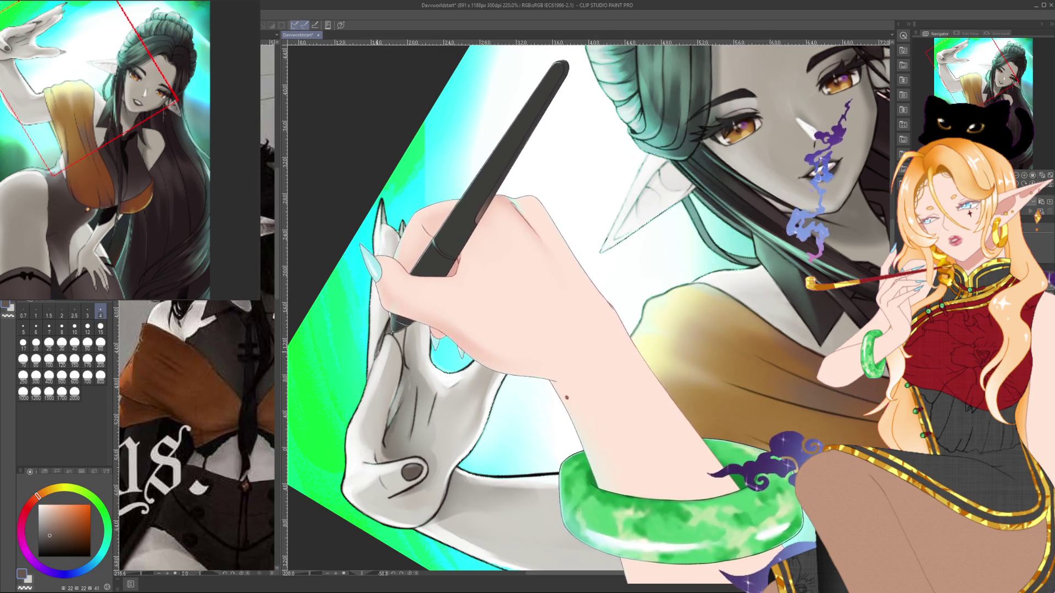
pyautogui.moveTo(605, 329); pyautogui.dragTo(346, 285)
pyautogui.moveTo(549, 494); pyautogui.dragTo(412, 165)
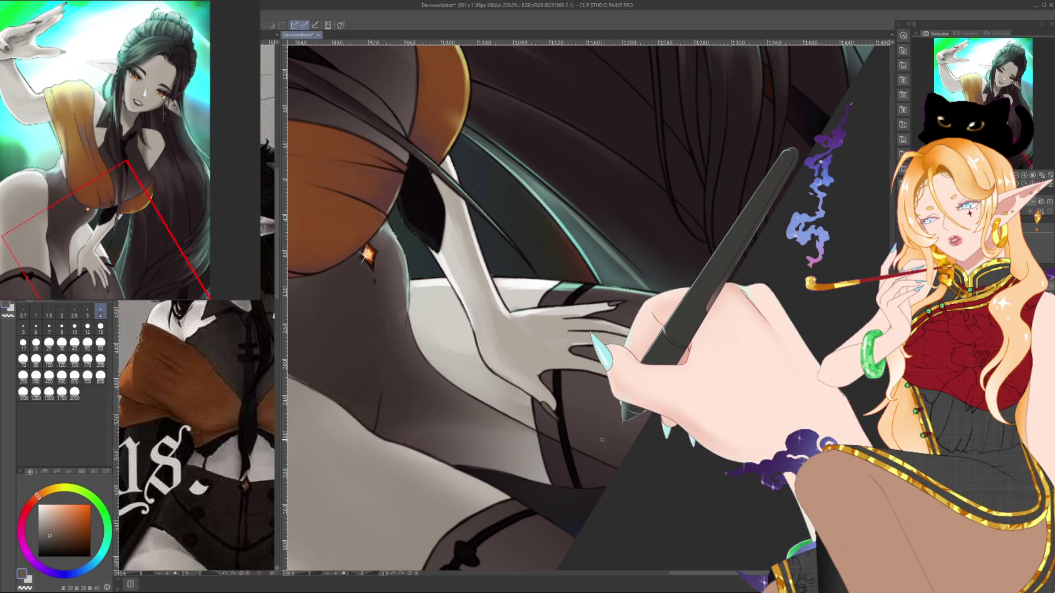
# Straighten the view, shrink the brush for detail, and centre the hand resting on the thigh.
pyautogui.hotkey('ctrl', '@')
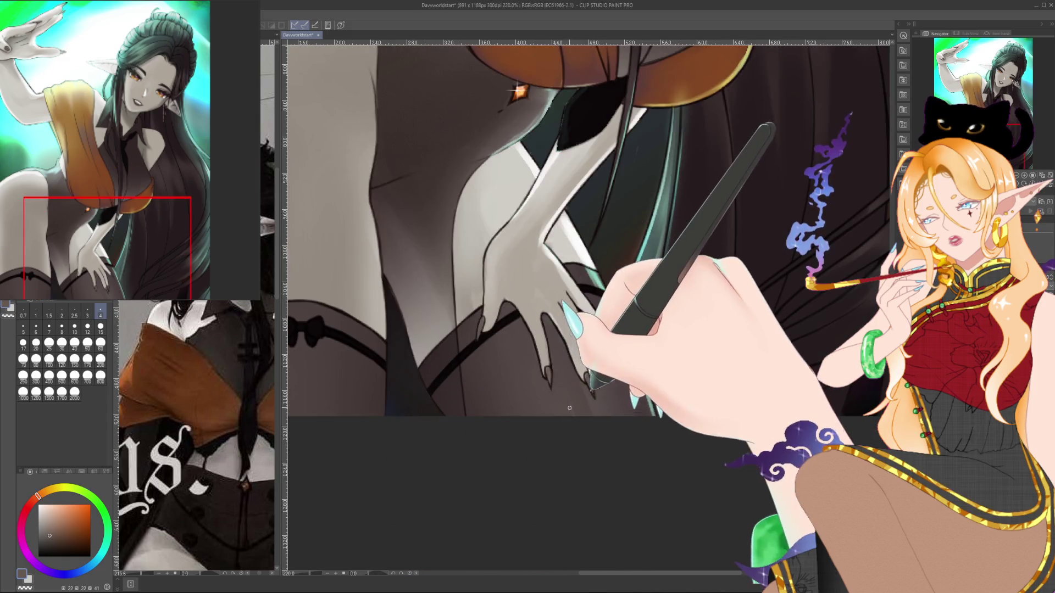
pyautogui.click(101, 328)
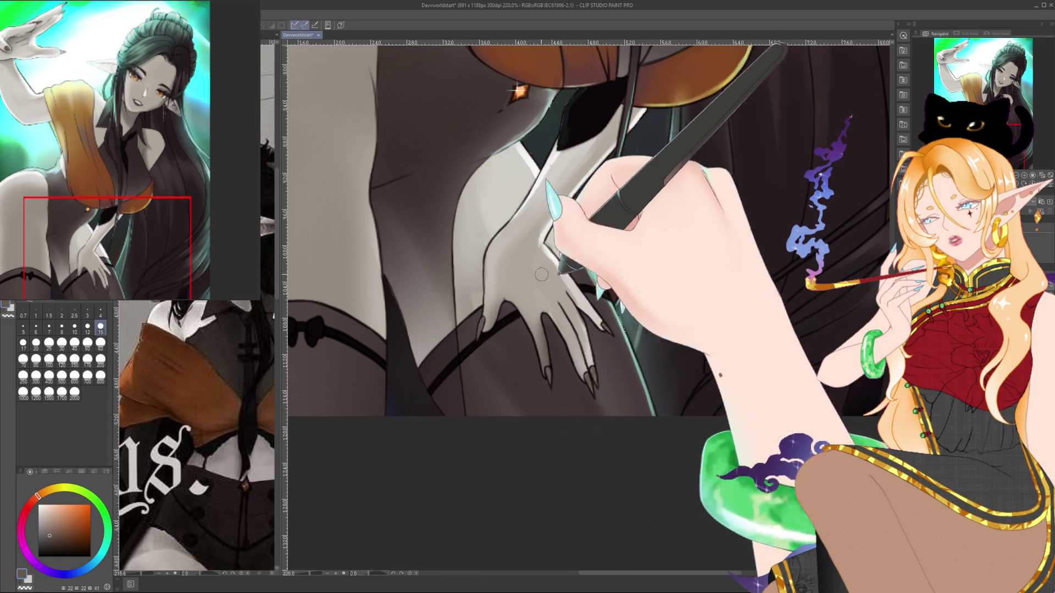
pyautogui.scroll(-5, 588, 174)
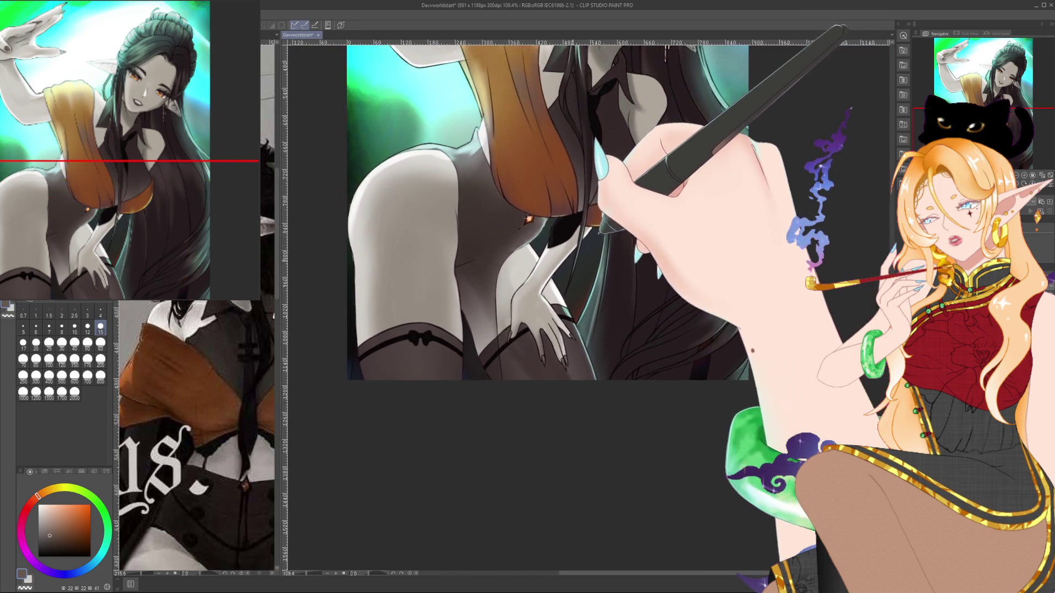
pyautogui.scroll(8, 571, 257)
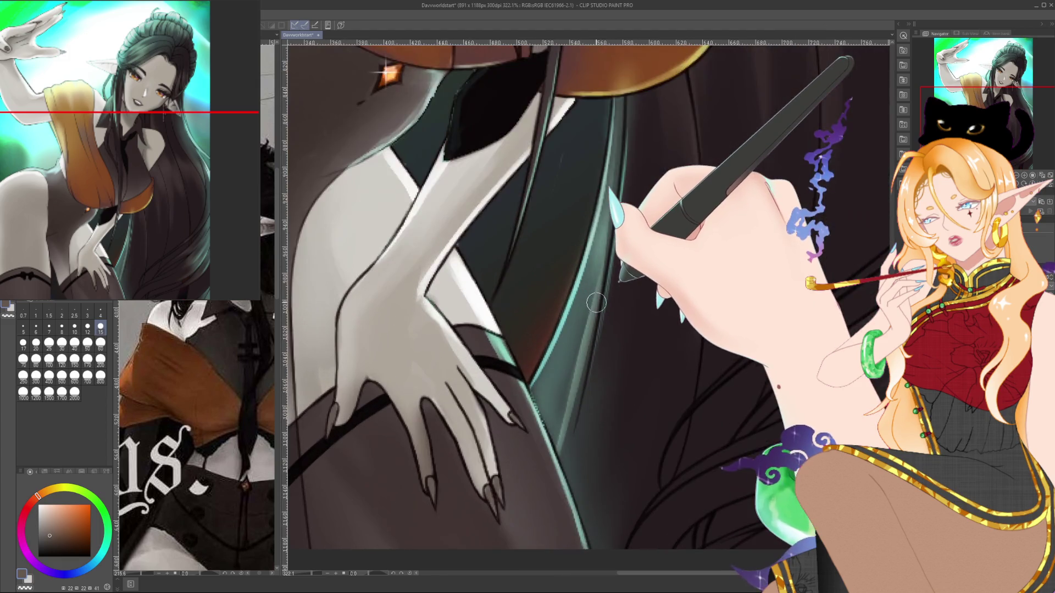
pyautogui.press('[')
pyautogui.press('[')
pyautogui.press('[')
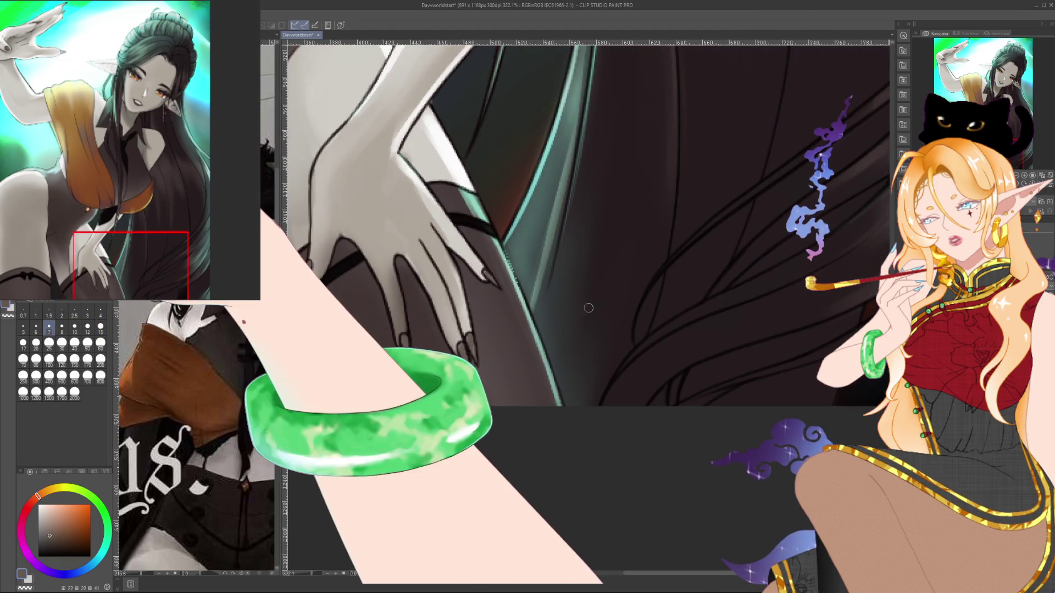
pyautogui.press('[')
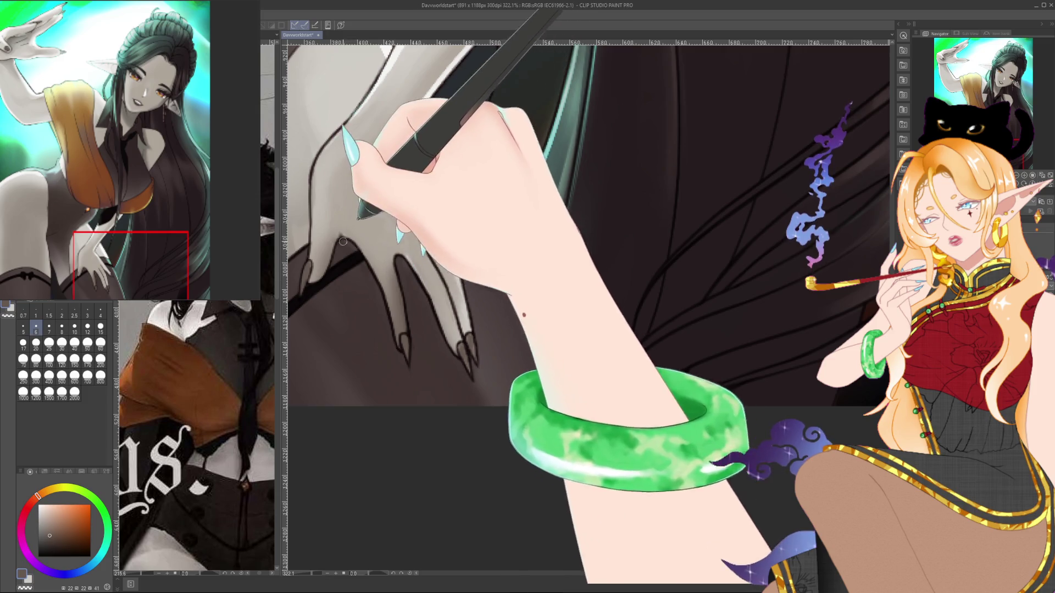
pyautogui.moveTo(304, 281); pyautogui.dragTo(357, 300)
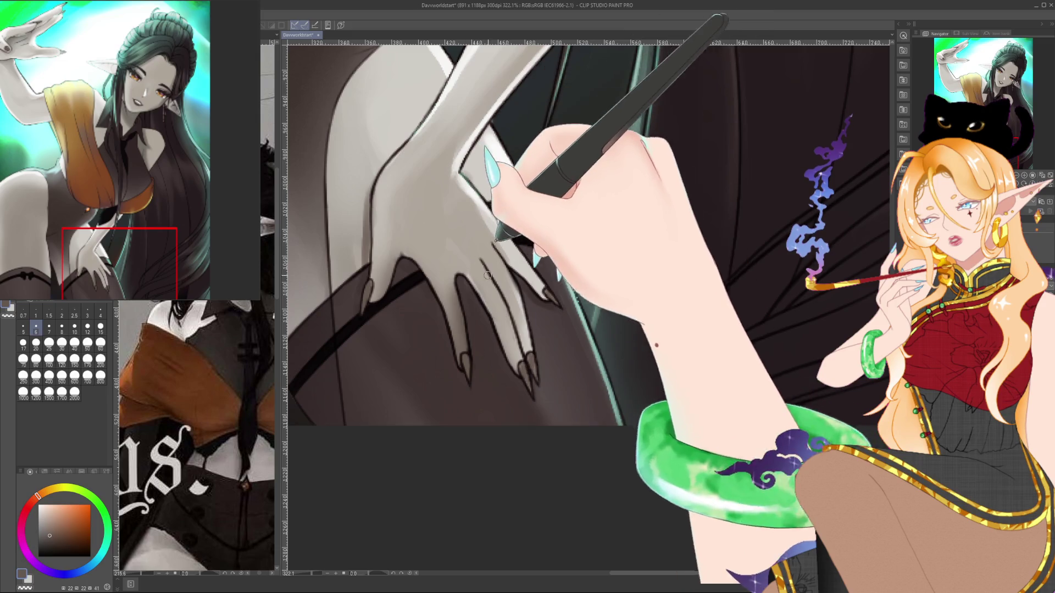
# Eyedrop the light grey skin and dark brown bodysuit colours to refine the fingers and nails.
pyautogui.keyDown('alt'); pyautogui.click(477, 192); pyautogui.keyUp('alt')
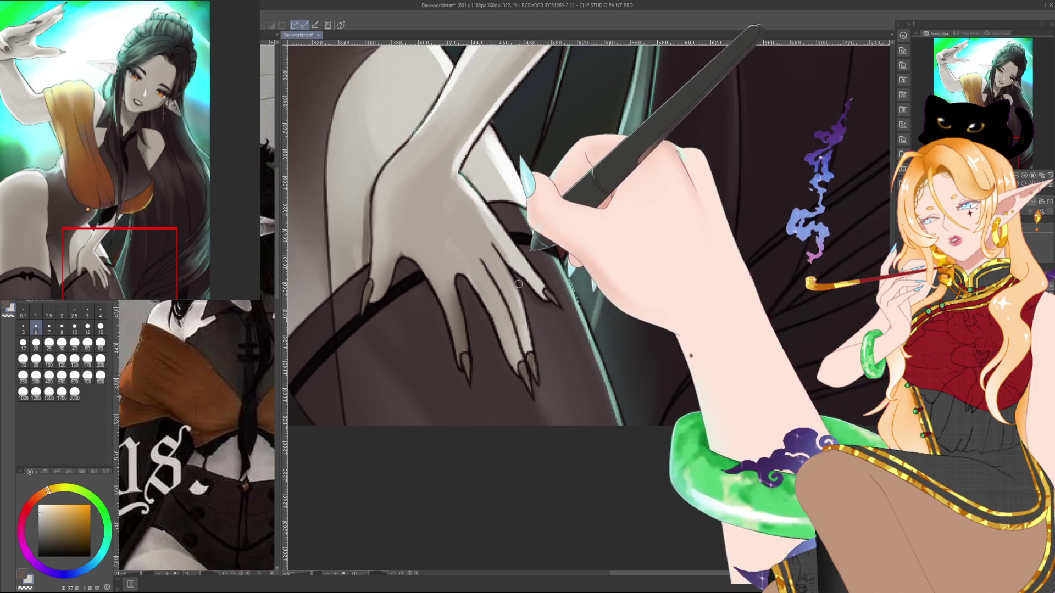
pyautogui.keyDown('alt'); pyautogui.click(525, 303); pyautogui.keyUp('alt')
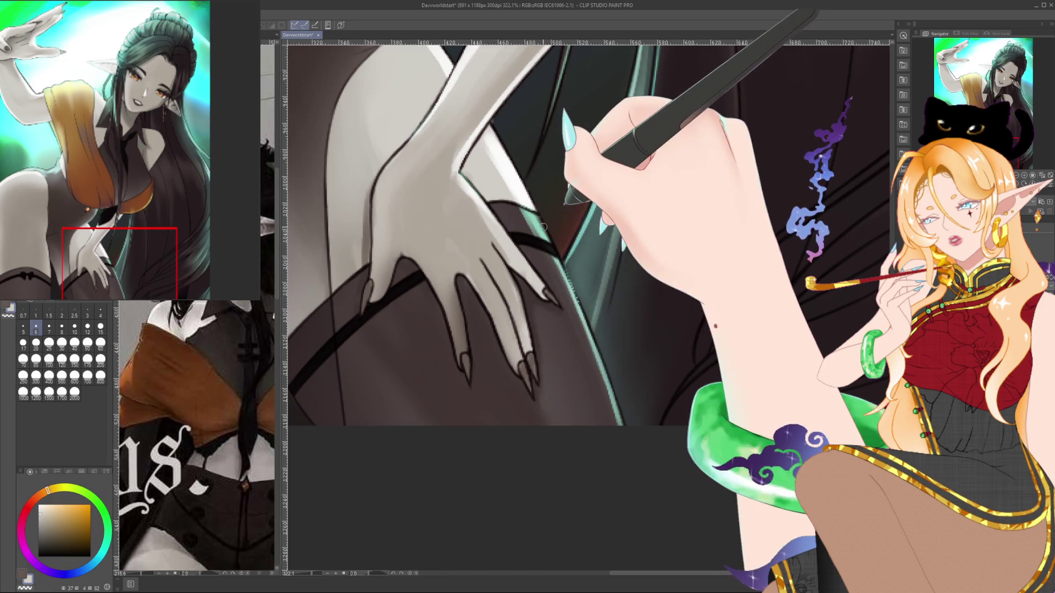
pyautogui.scroll(-5, 543, 227)
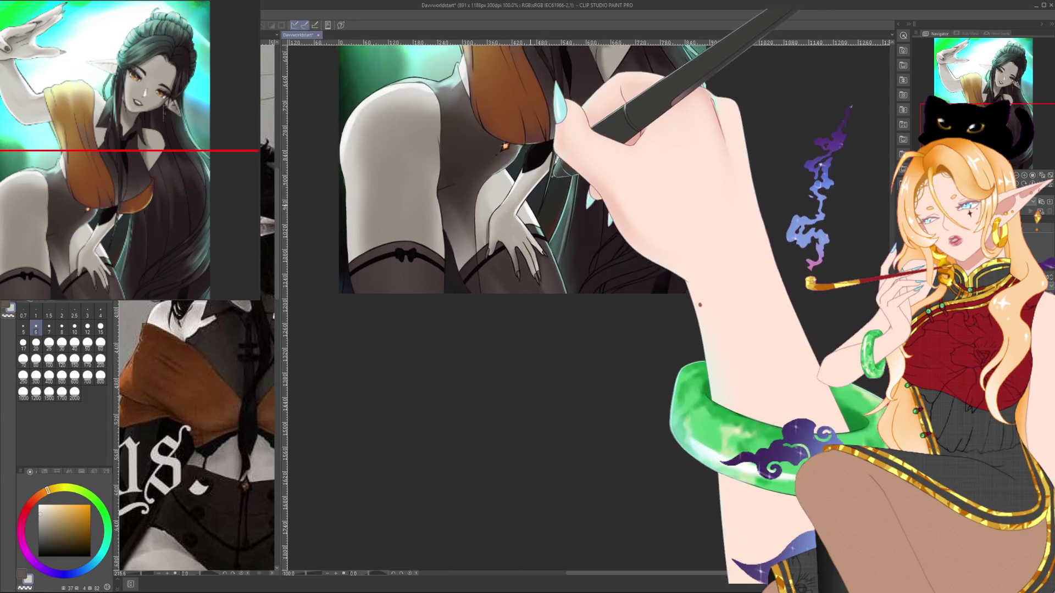
# Zoom to 400% on the thigh hand and darken the surrounding bodysuit with a size-4 brush in deeper brown.
pyautogui.press(']')
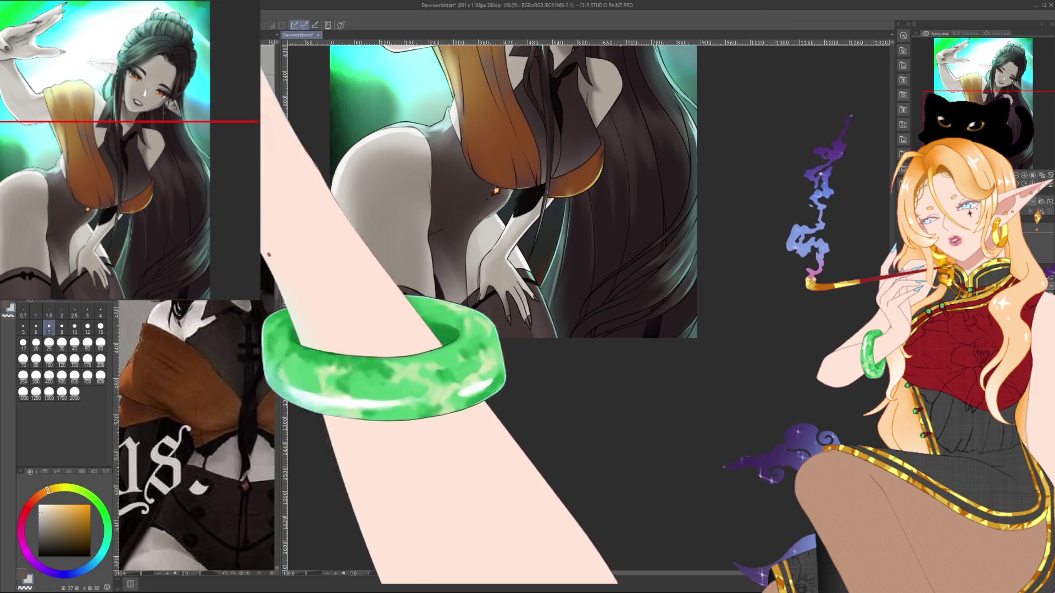
pyautogui.press(']')
pyautogui.press(']')
pyautogui.press(']')
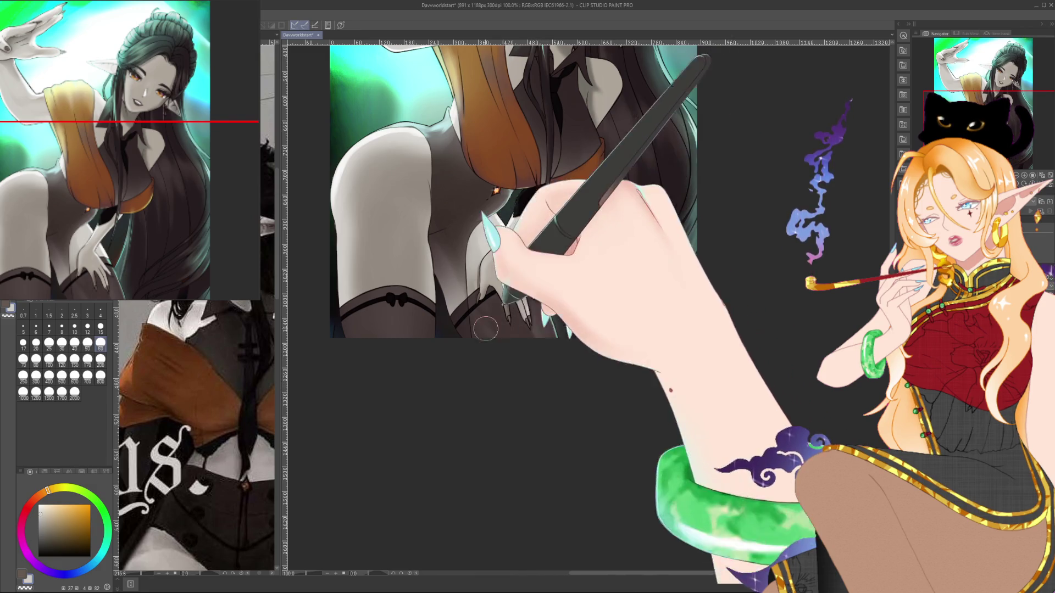
pyautogui.moveTo(539, 416); pyautogui.dragTo(553, 469)
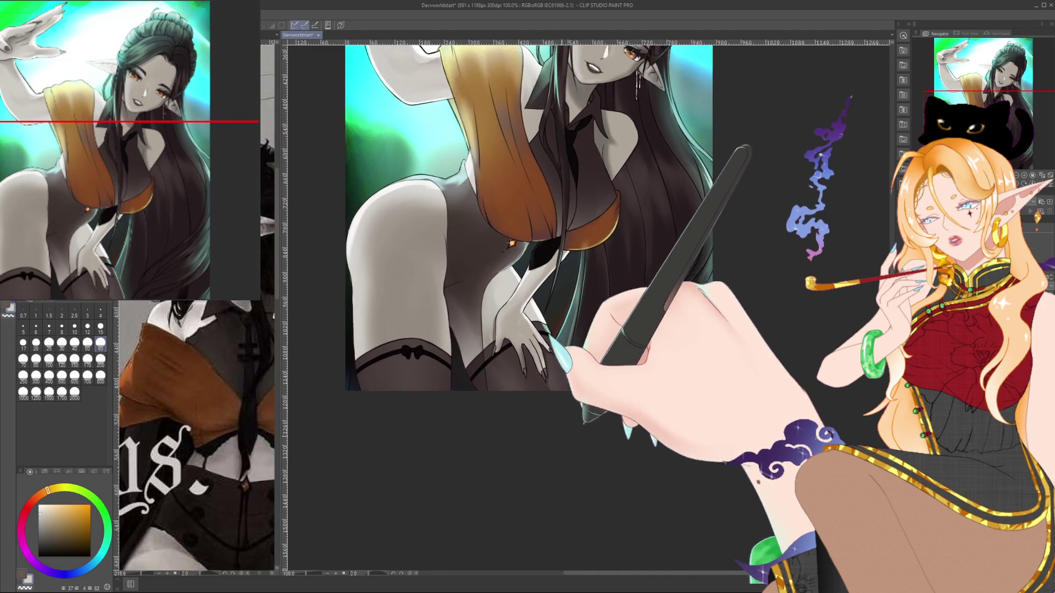
pyautogui.scroll(2, 568, 399)
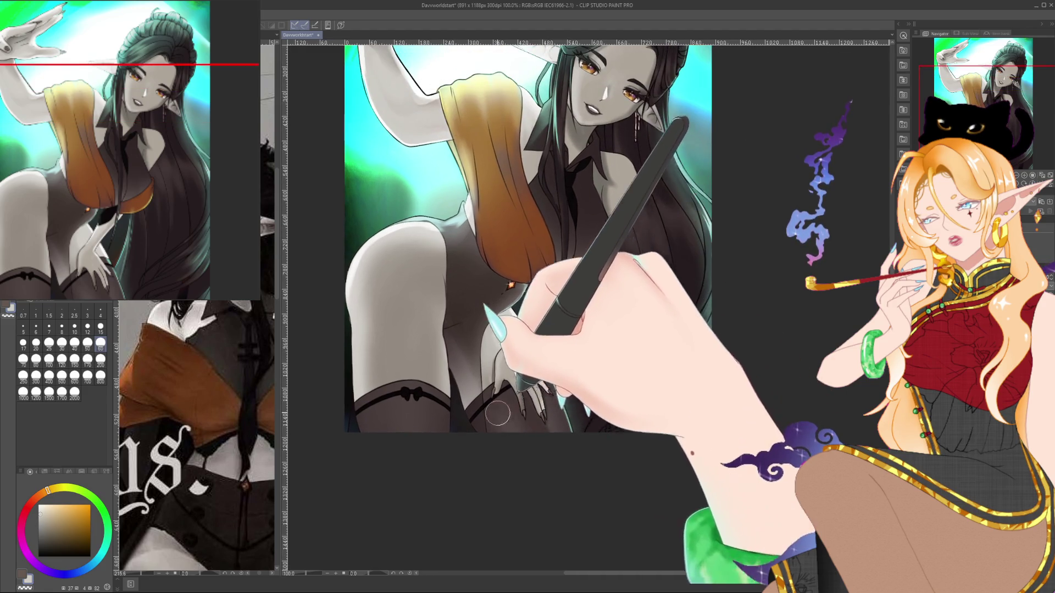
pyautogui.scroll(5, 552, 423)
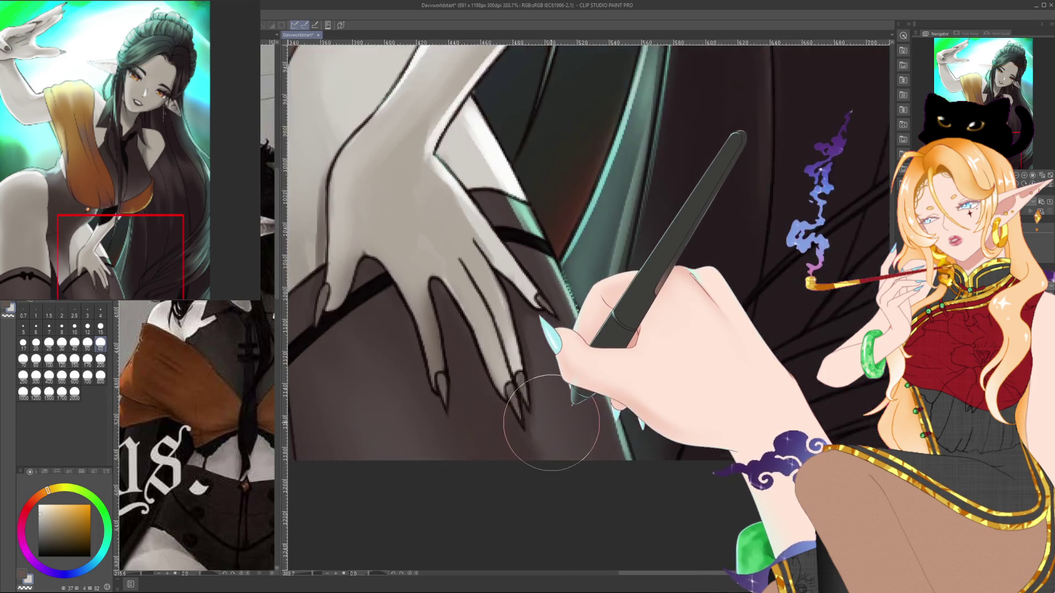
pyautogui.press('[')
pyautogui.press('[')
pyautogui.press('[')
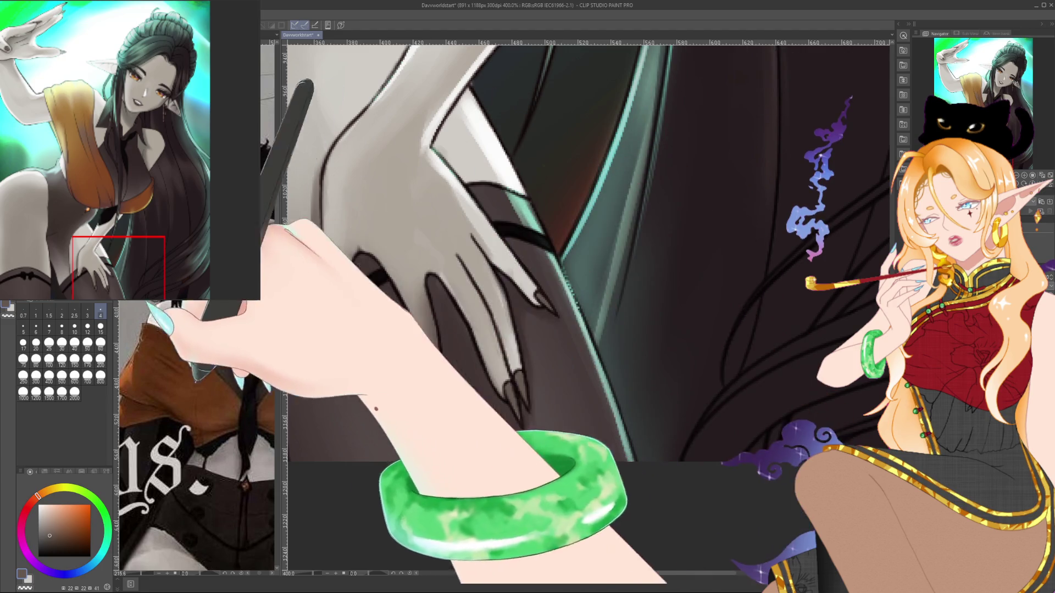
pyautogui.keyDown('alt'); pyautogui.click(411, 351); pyautogui.keyUp('alt')
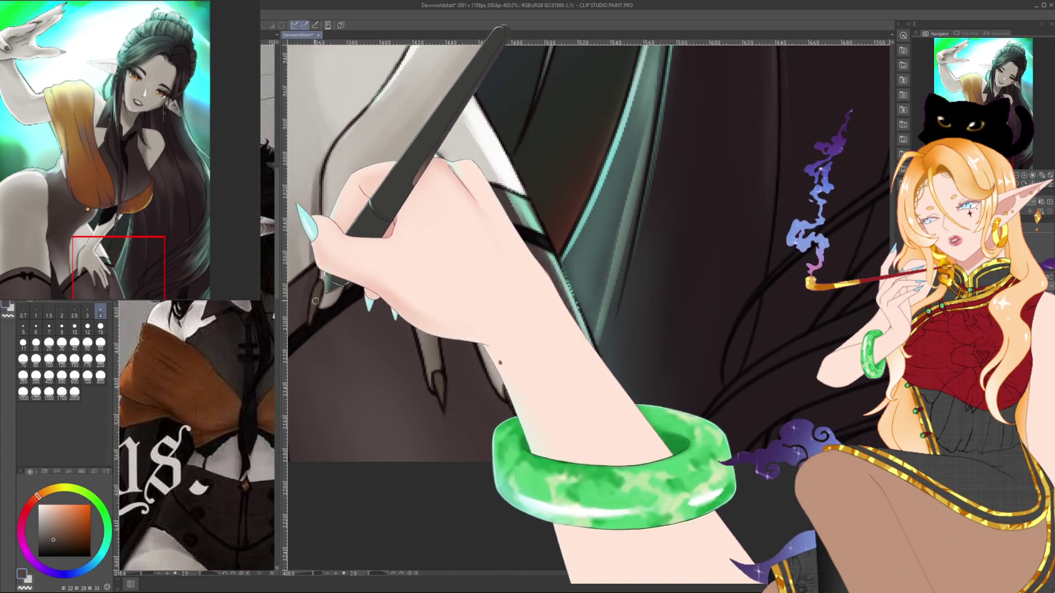
pyautogui.scroll(-5, 337, 263)
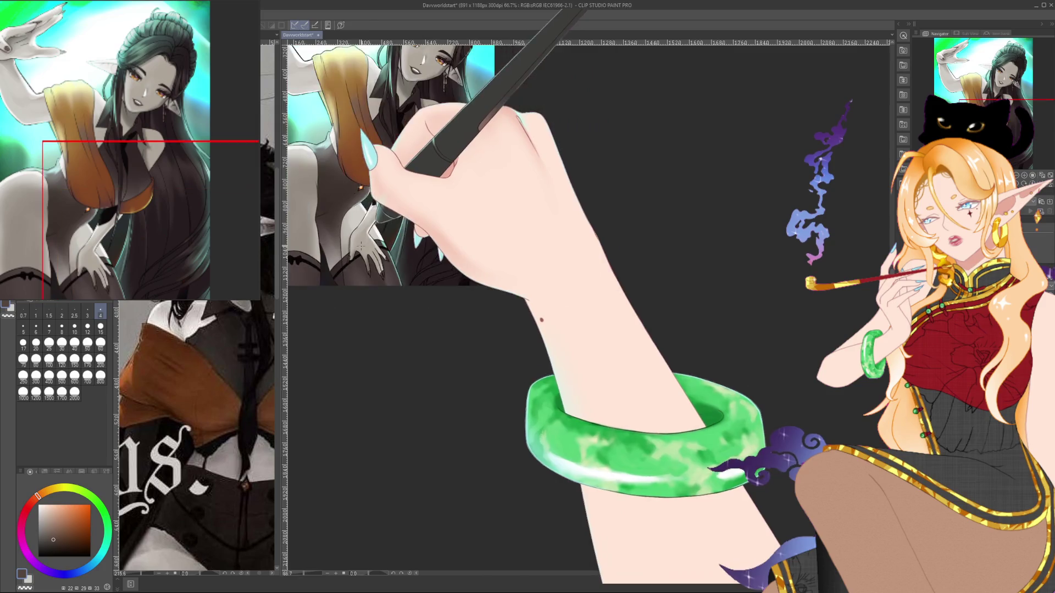
# Fit the whole figure in the view and save the illustration.
pyautogui.scroll(2, 467, 259)
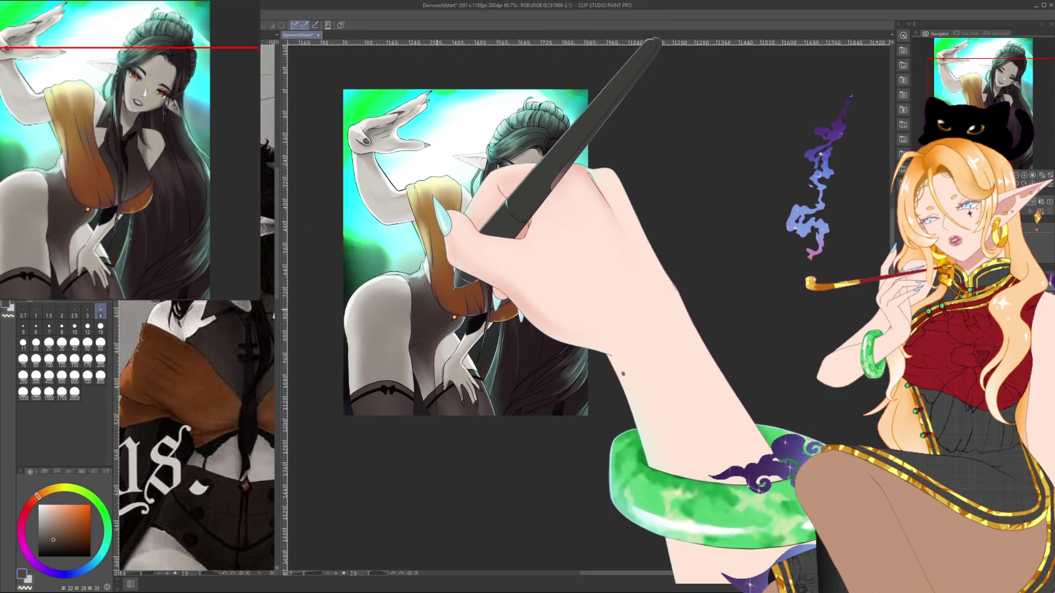
pyautogui.scroll(3, 404, 164)
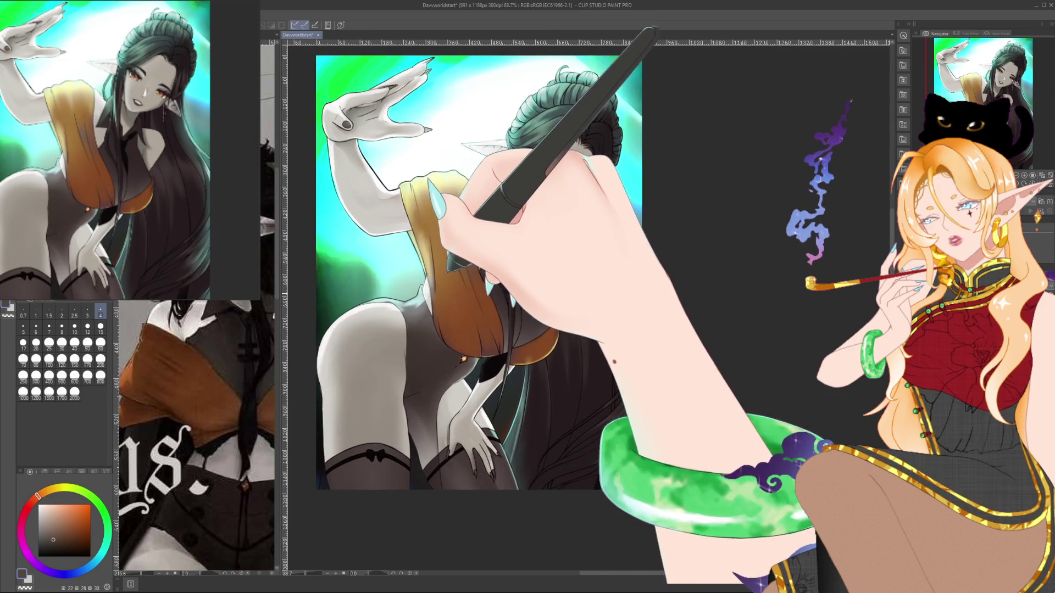
pyautogui.moveTo(518, 258); pyautogui.dragTo(534, 269)
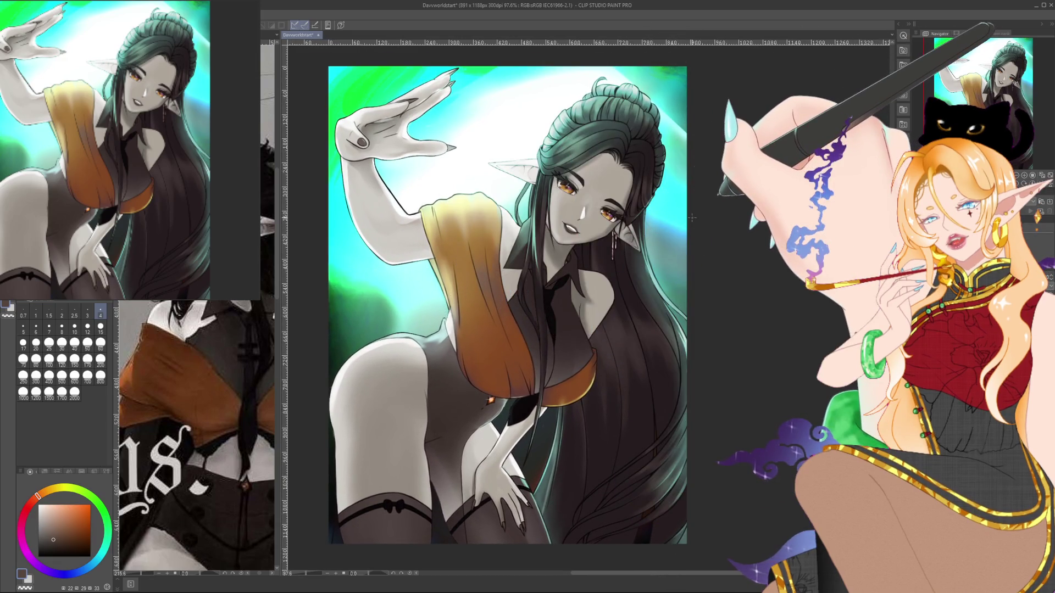
pyautogui.hotkey('ctrl', 's')
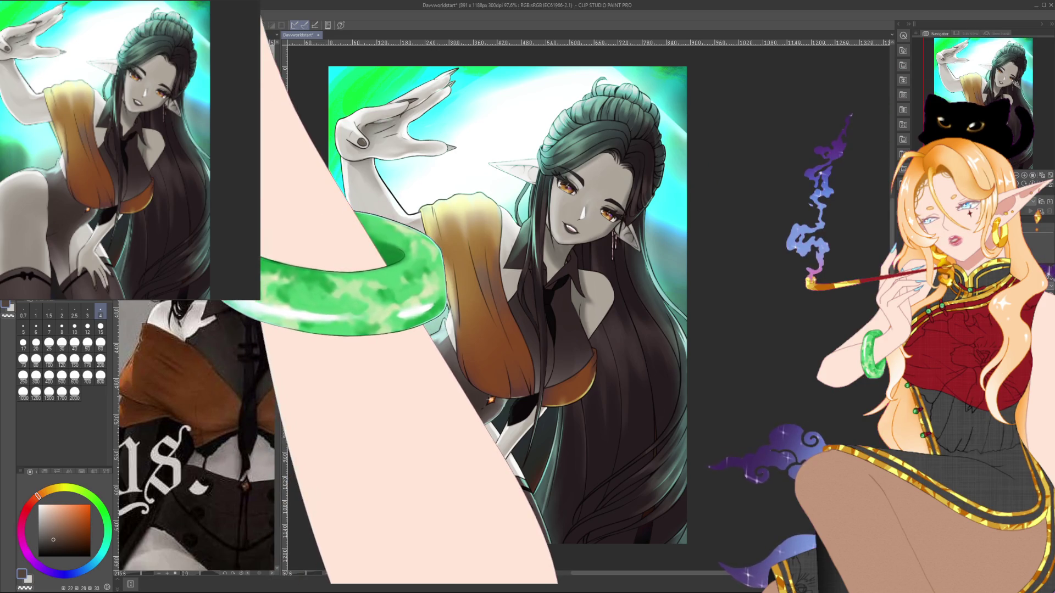
# Paint a brighter glow across the orange scarf using brush size 60.
pyautogui.moveTo(763, 221); pyautogui.dragTo(768, 194)
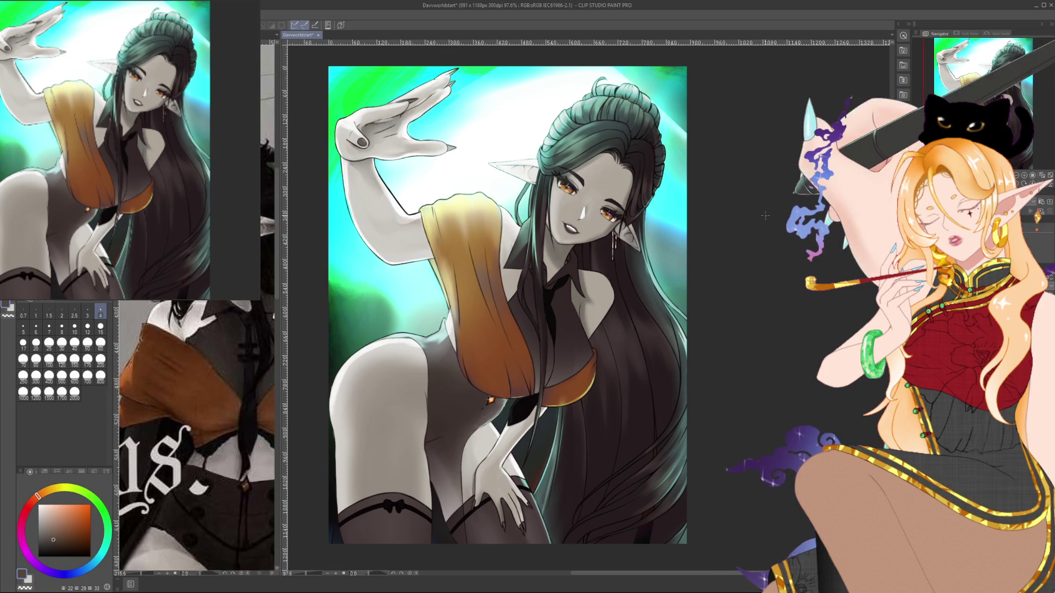
pyautogui.moveTo(665, 341)
pyautogui.mouseDown()
pyautogui.moveTo(681, 323)
pyautogui.moveTo(712, 320)
pyautogui.moveTo(662, 328)
pyautogui.mouseUp()
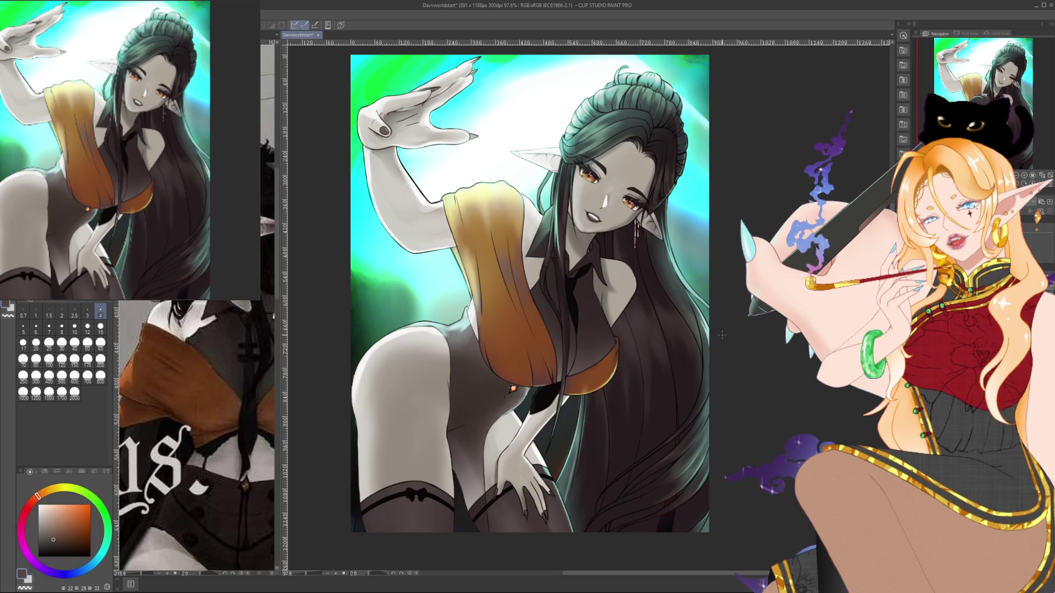
pyautogui.click(100, 343)
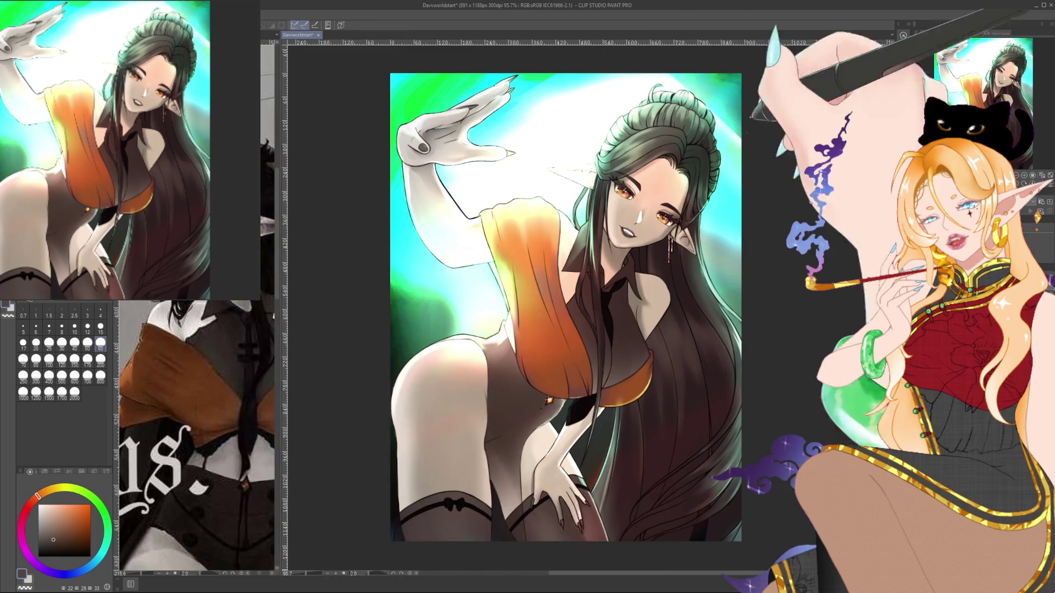
# Save, set brush size 15, and zoom to 242% on the raised hand.
pyautogui.hotkey('ctrl', 's')
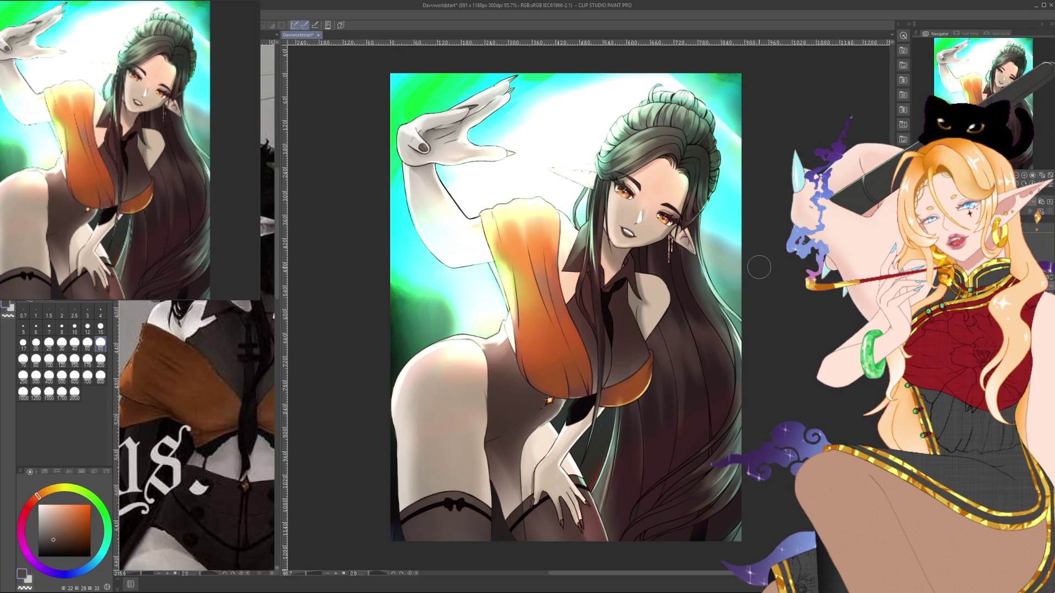
pyautogui.scroll(-1, 756, 267)
pyautogui.moveTo(756, 267); pyautogui.dragTo(734, 266)
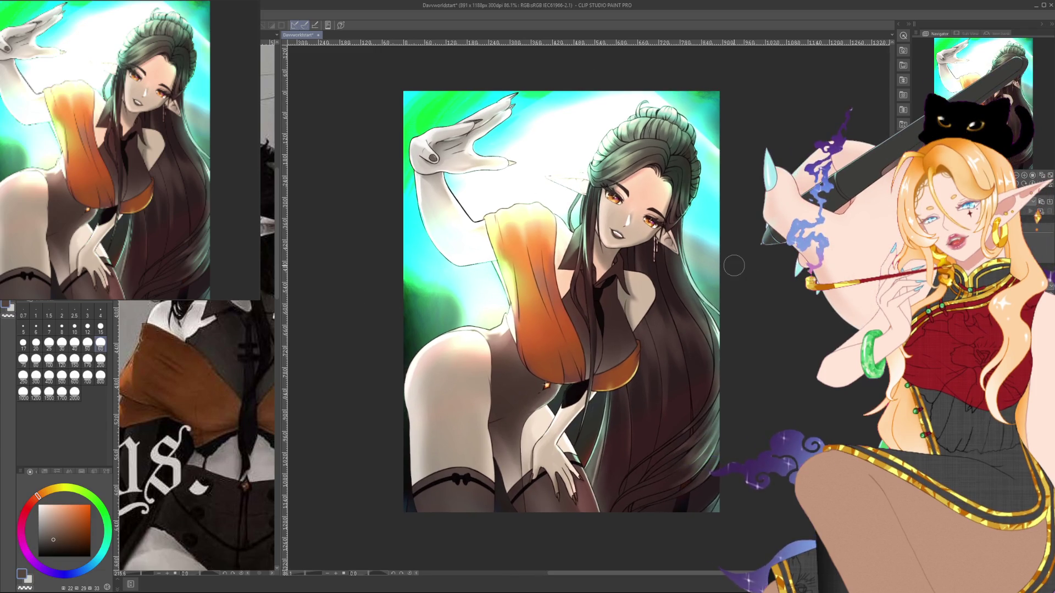
pyautogui.click(101, 328)
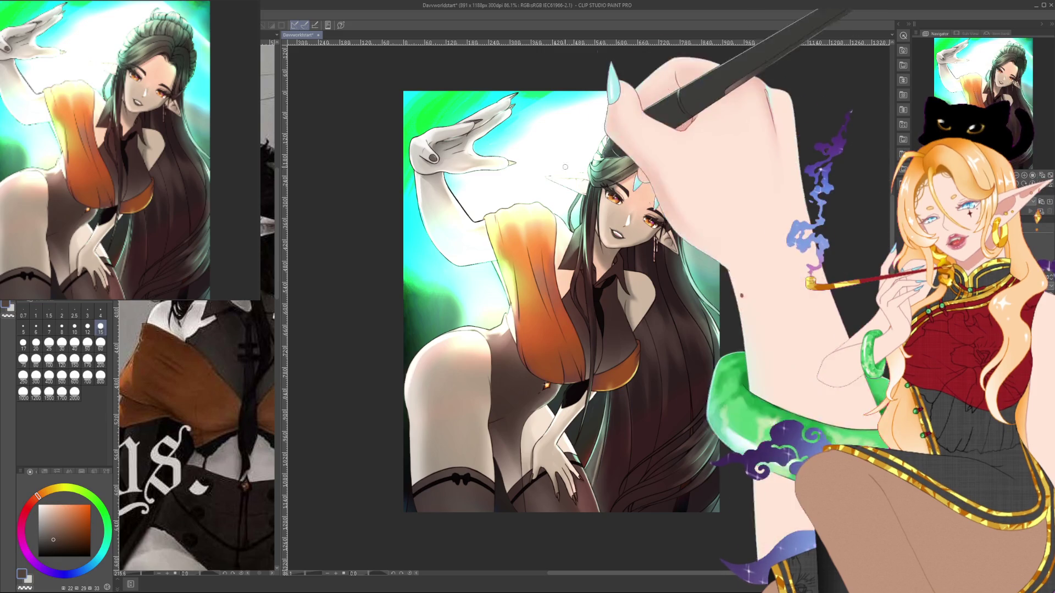
pyautogui.scroll(3, 515, 128)
pyautogui.scroll(3, 515, 128)
pyautogui.moveTo(476, 273); pyautogui.dragTo(589, 307)
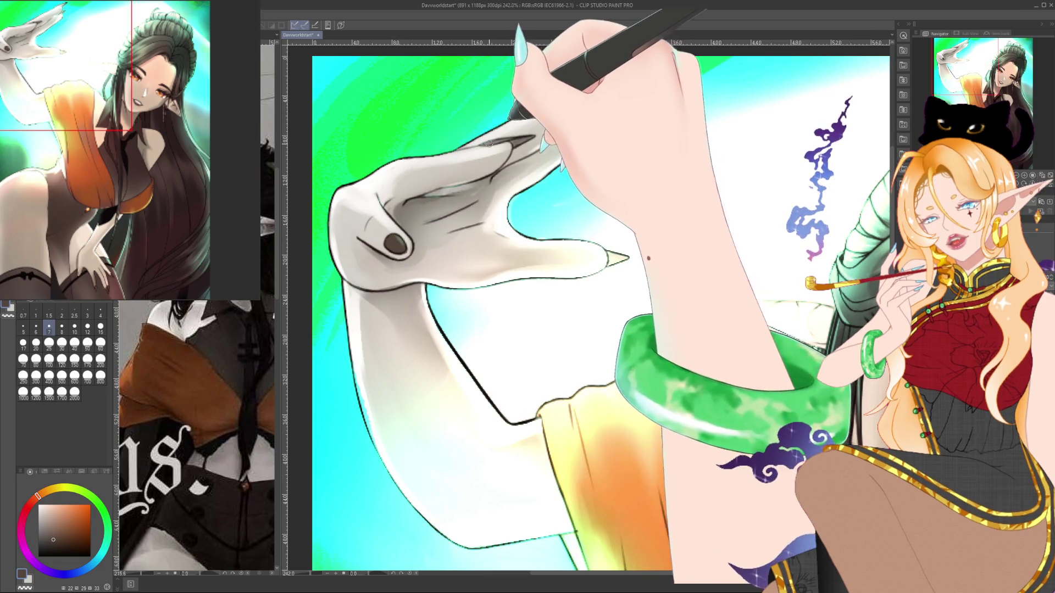
# Refine the raised hand's claws and forearm outline with a size-4 brush on a rotated view.
pyautogui.moveTo(344, 573); pyautogui.dragTo(358, 573)
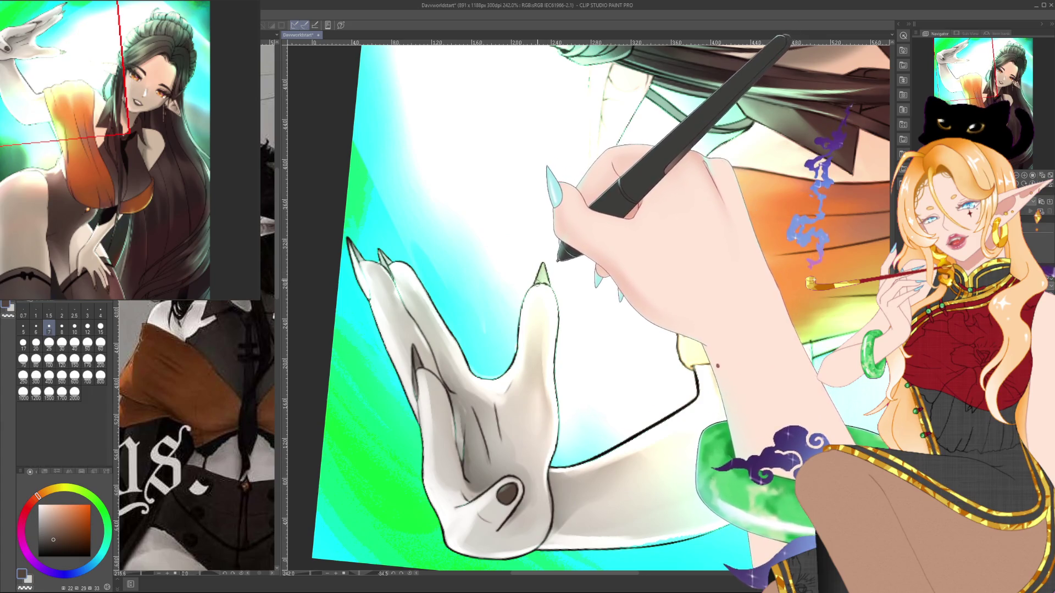
pyautogui.press('[')
pyautogui.press('[')
pyautogui.press('[')
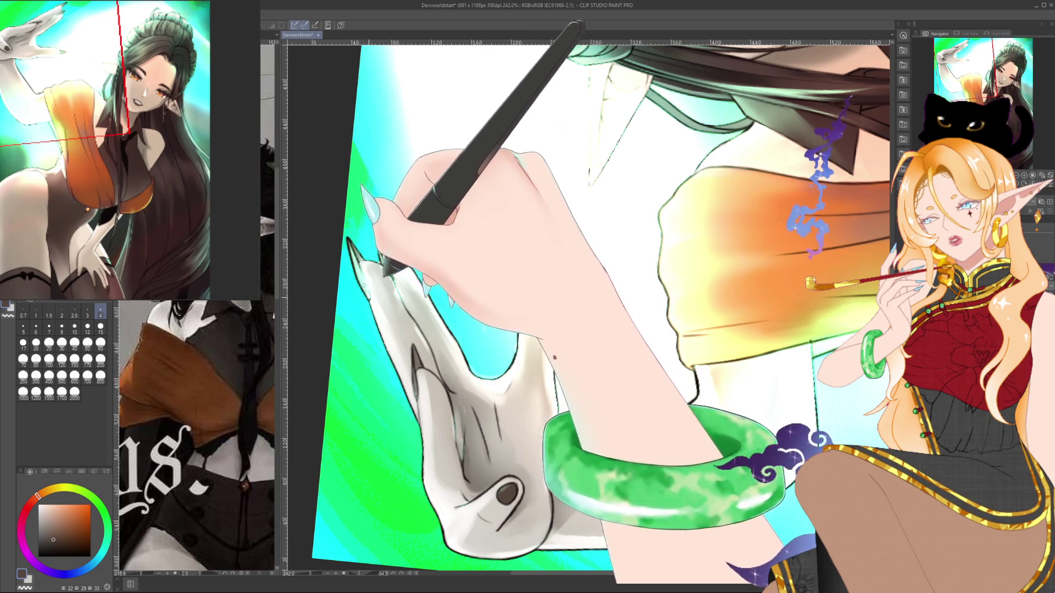
pyautogui.moveTo(418, 366); pyautogui.dragTo(390, 303)
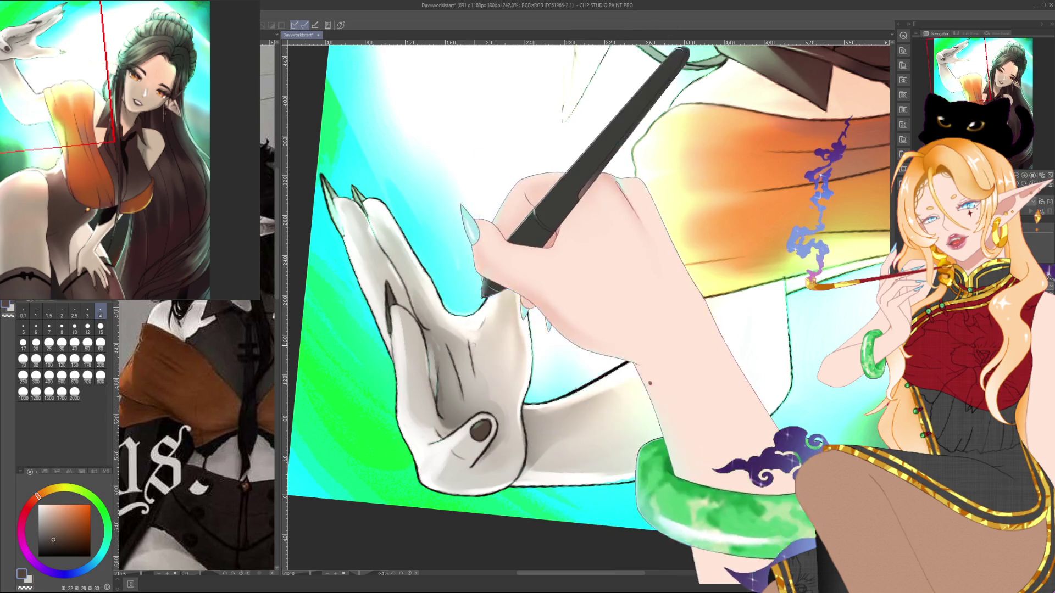
pyautogui.hotkey('ctrl', '@')
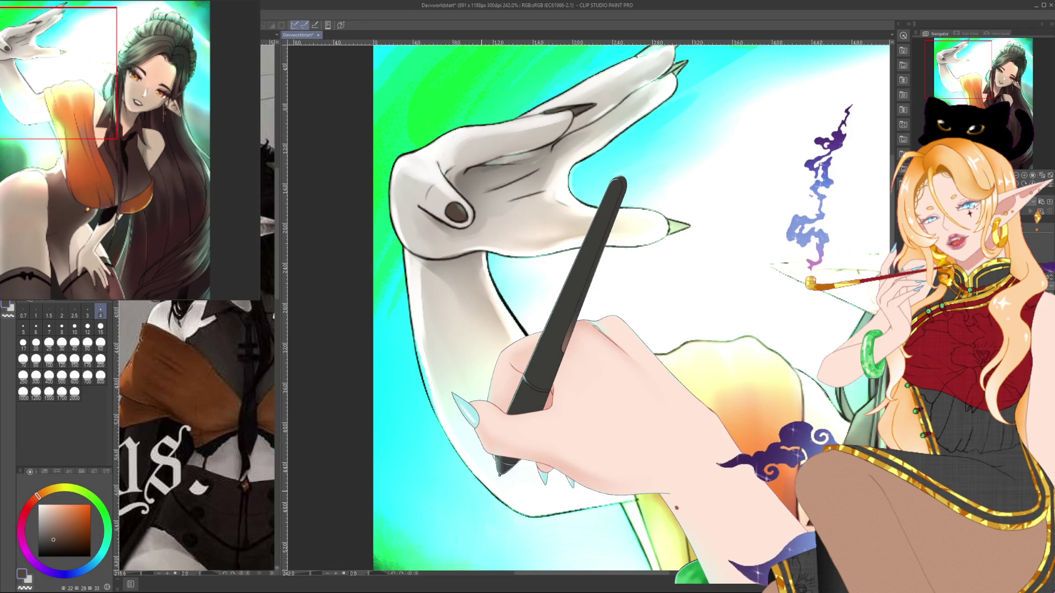
pyautogui.moveTo(604, 308); pyautogui.dragTo(578, 286)
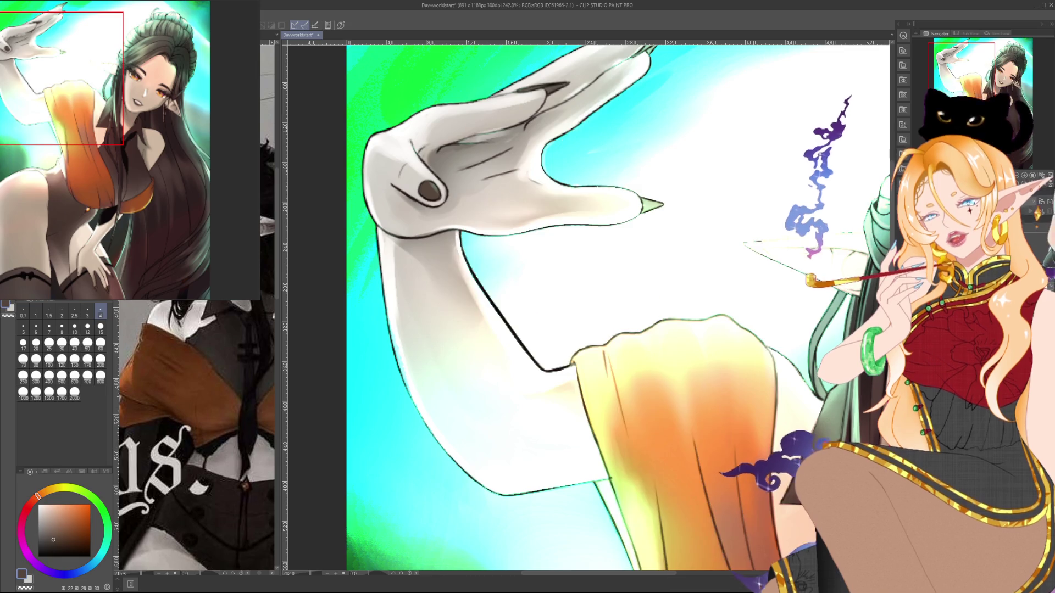
pyautogui.scroll(-6, 618, 308)
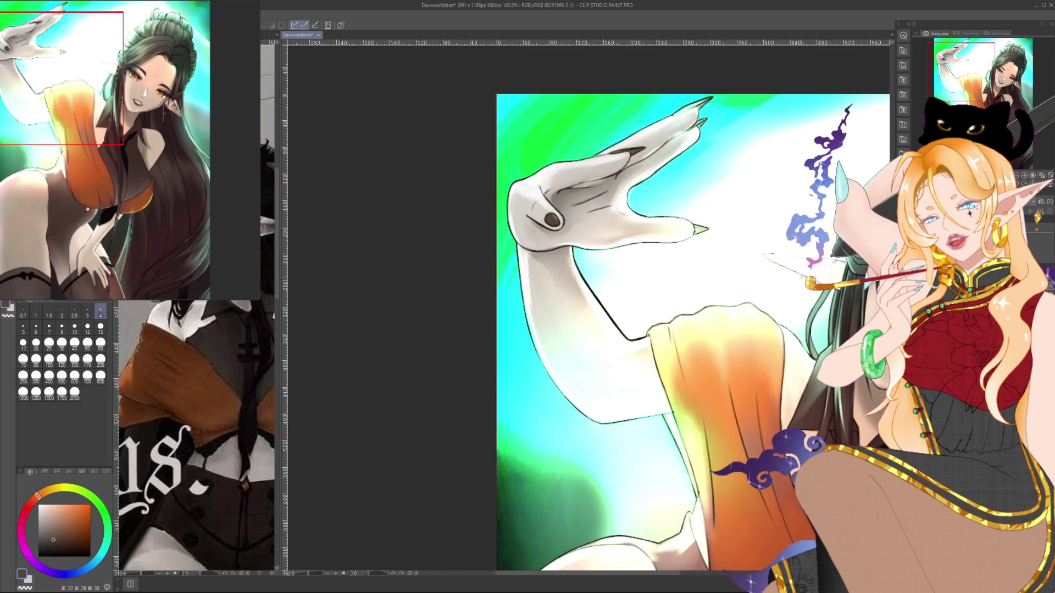
# Reframe the whole illustration and pick a dark colour for the torso, undoing a stray change.
pyautogui.moveTo(659, 330); pyautogui.dragTo(528, 294)
pyautogui.moveTo(706, 297); pyautogui.dragTo(687, 298)
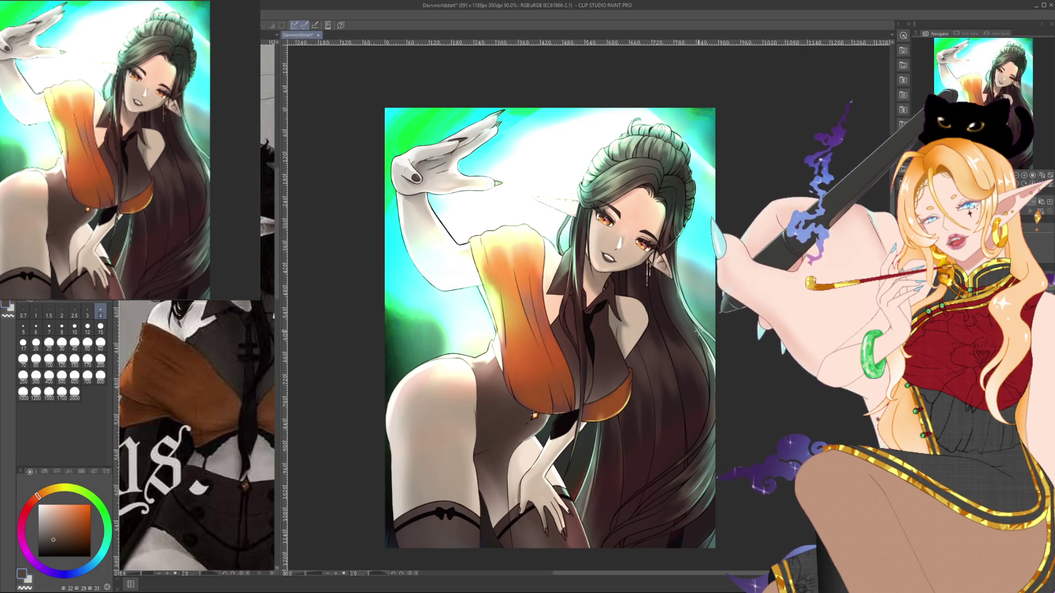
pyautogui.scroll(-1, 667, 339)
pyautogui.scroll(1, 667, 339)
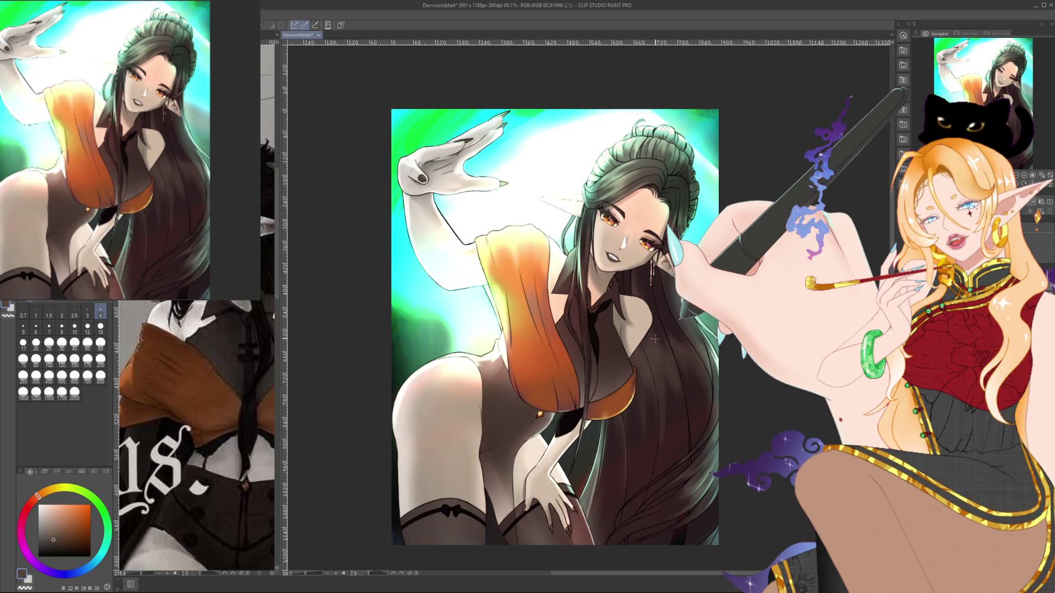
pyautogui.scroll(-1, 605, 352)
pyautogui.scroll(1, 567, 363)
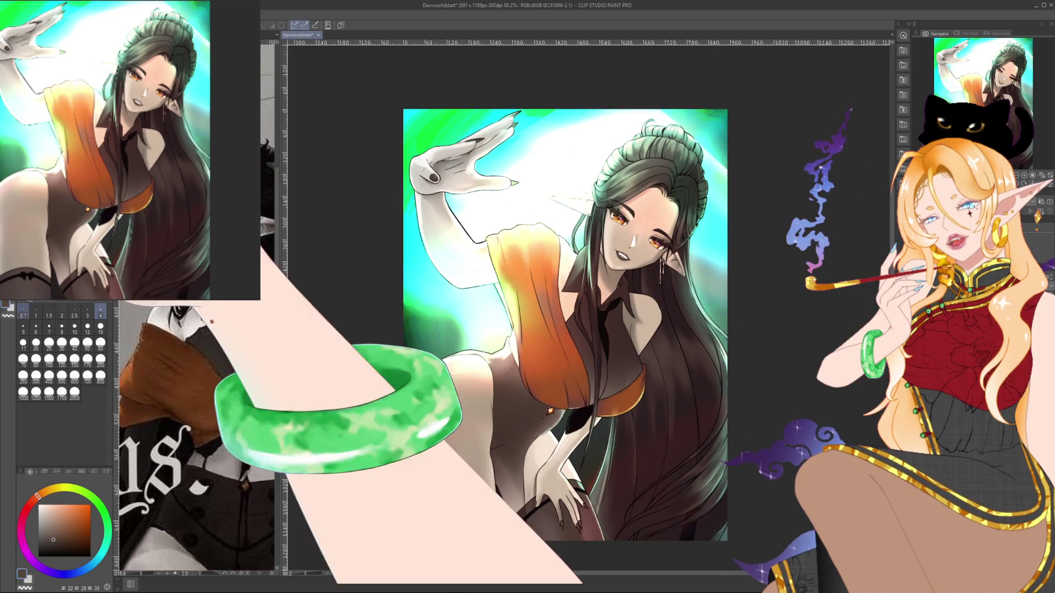
pyautogui.keyDown('alt'); pyautogui.click(712, 350); pyautogui.keyUp('alt')
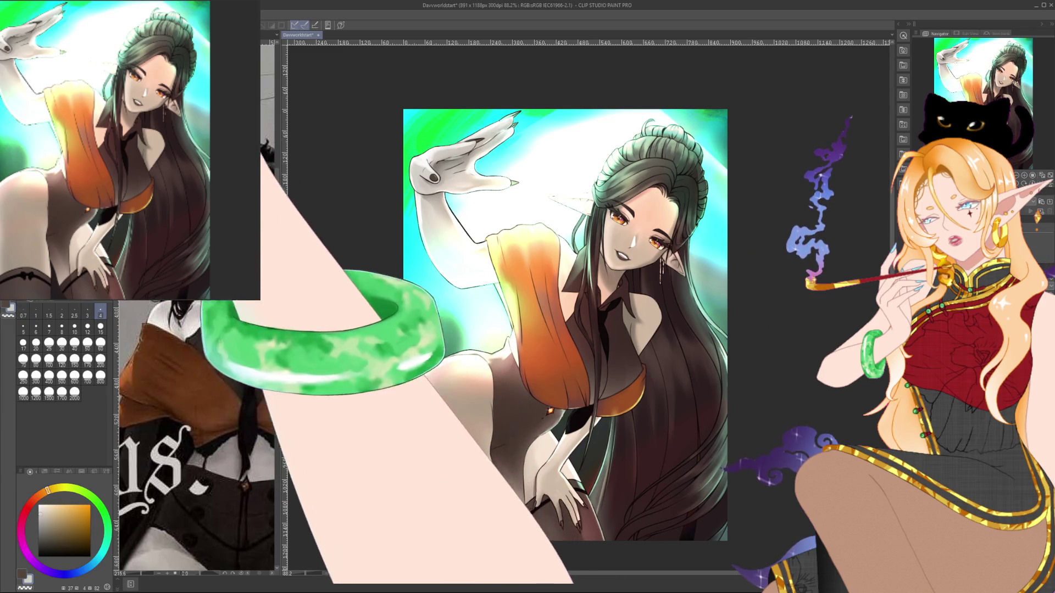
pyautogui.hotkey('ctrl', 'z')
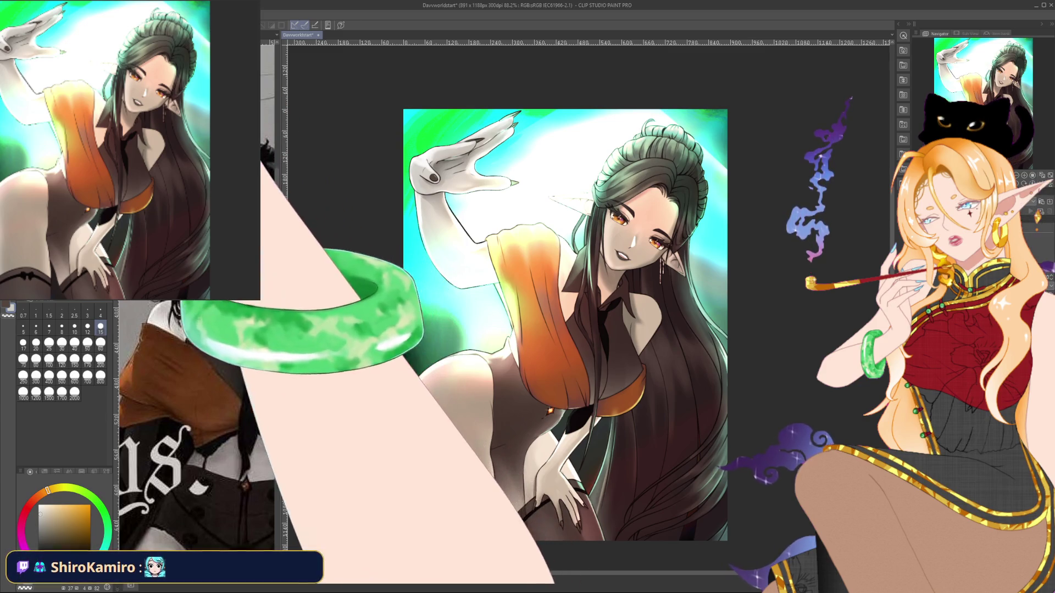
# Settle on brush size 50 and airbrush deeper shadow across the bodysuit torso.
pyautogui.press('e')
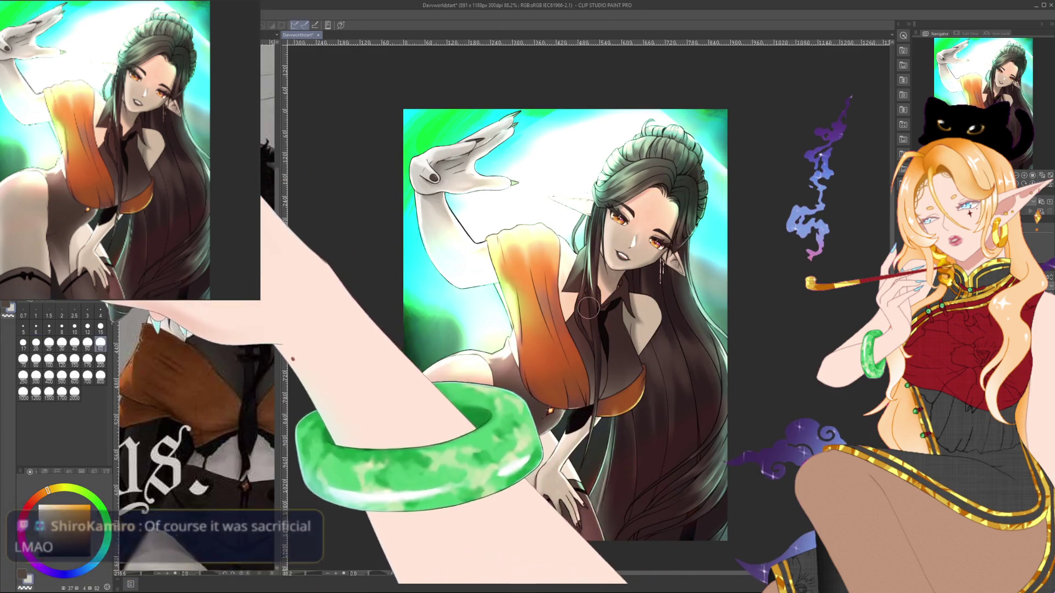
pyautogui.press('p')
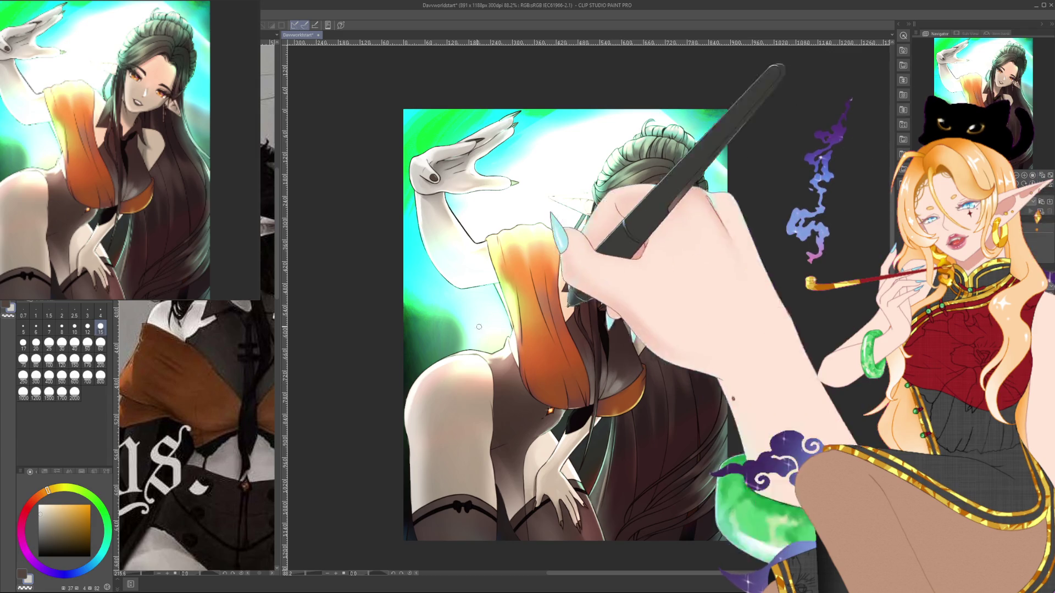
pyautogui.click(101, 361)
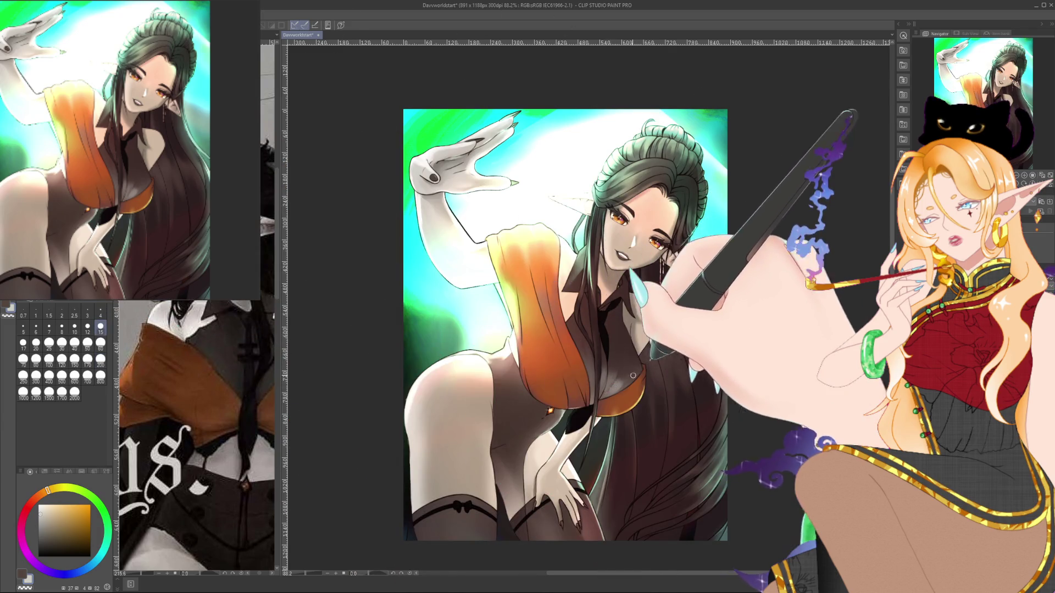
pyautogui.click(101, 312)
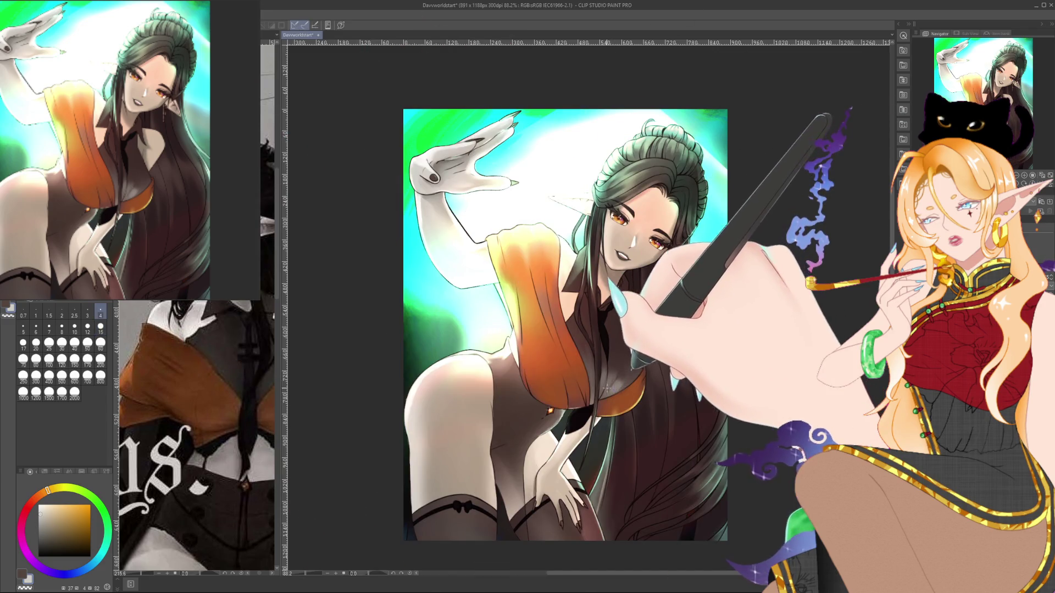
pyautogui.press(']')
pyautogui.press(']')
pyautogui.press(']')
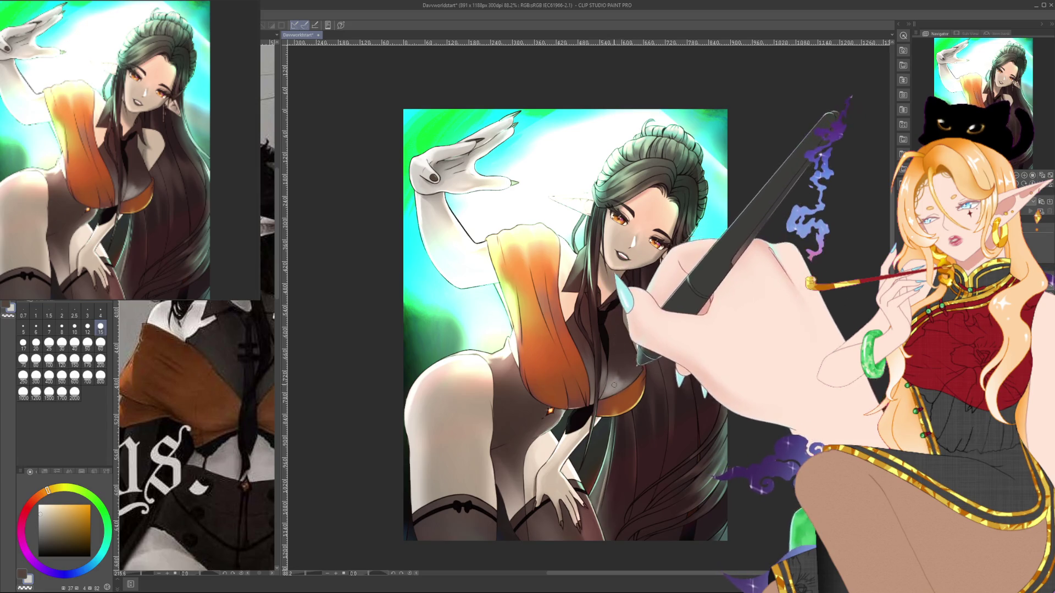
pyautogui.press(']')
pyautogui.press(']')
pyautogui.press(']')
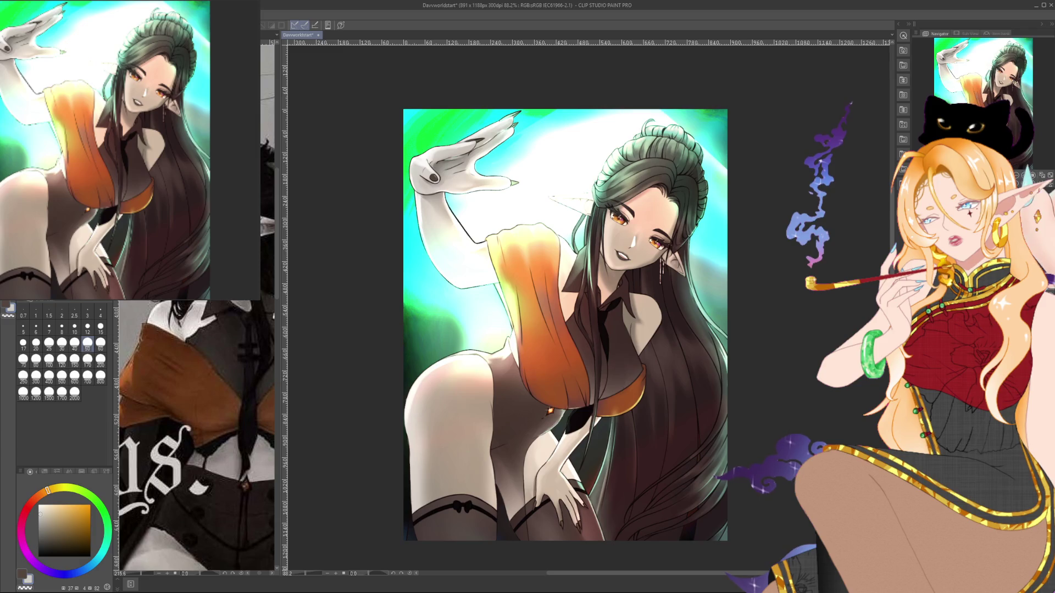
pyautogui.moveTo(604, 329); pyautogui.dragTo(581, 318)
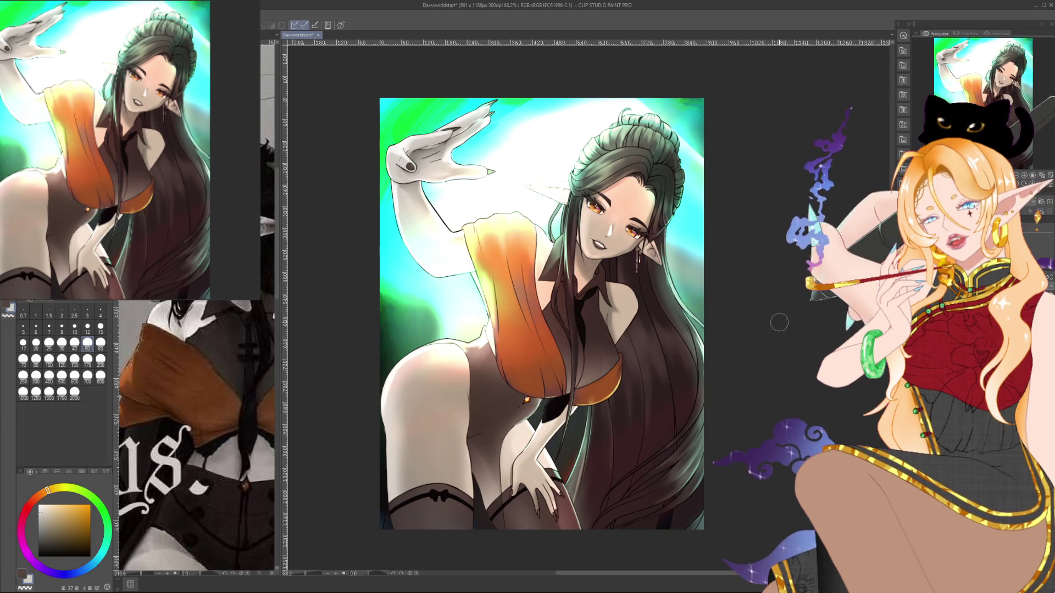
pyautogui.moveTo(777, 318); pyautogui.dragTo(780, 309)
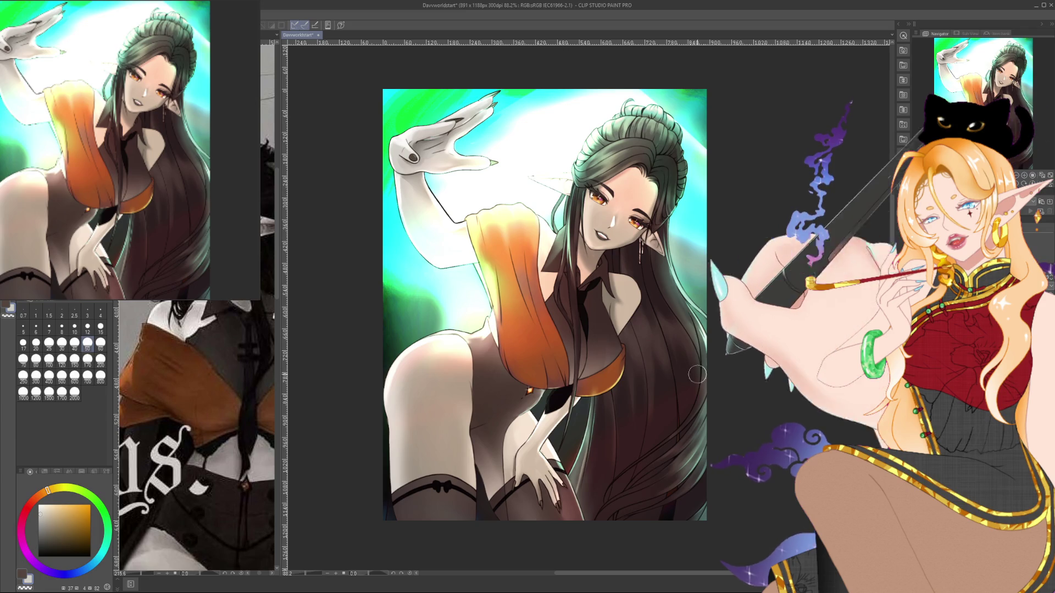
# Pick a dark reddish-brown and lasso-select the hip and thigh area.
pyautogui.moveTo(765, 348); pyautogui.dragTo(780, 327)
pyautogui.scroll(1, 659, 413)
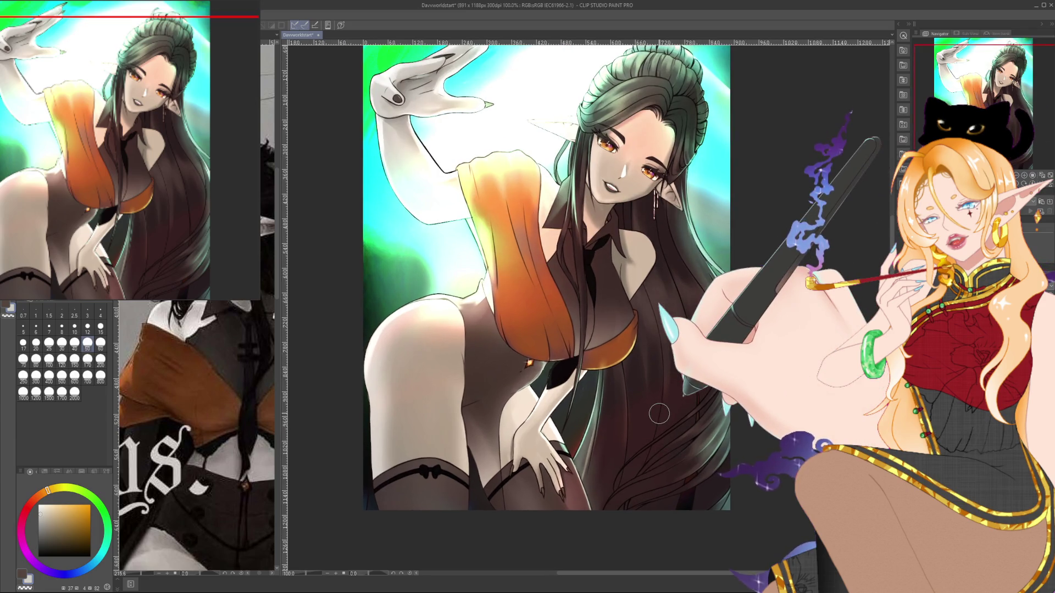
pyautogui.keyDown('alt'); pyautogui.click(659, 413); pyautogui.keyUp('alt')
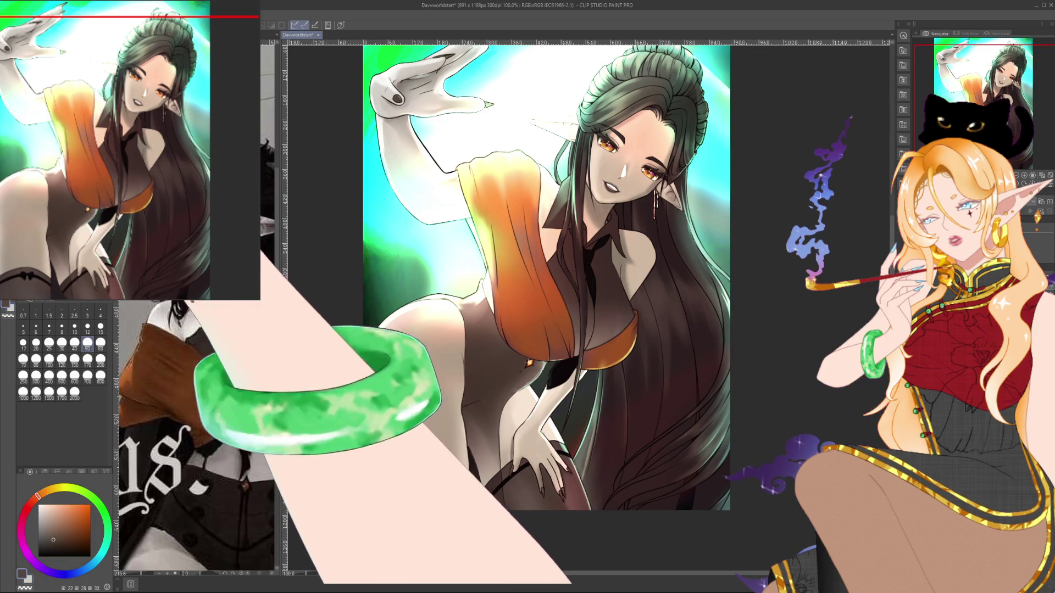
pyautogui.press('alt')
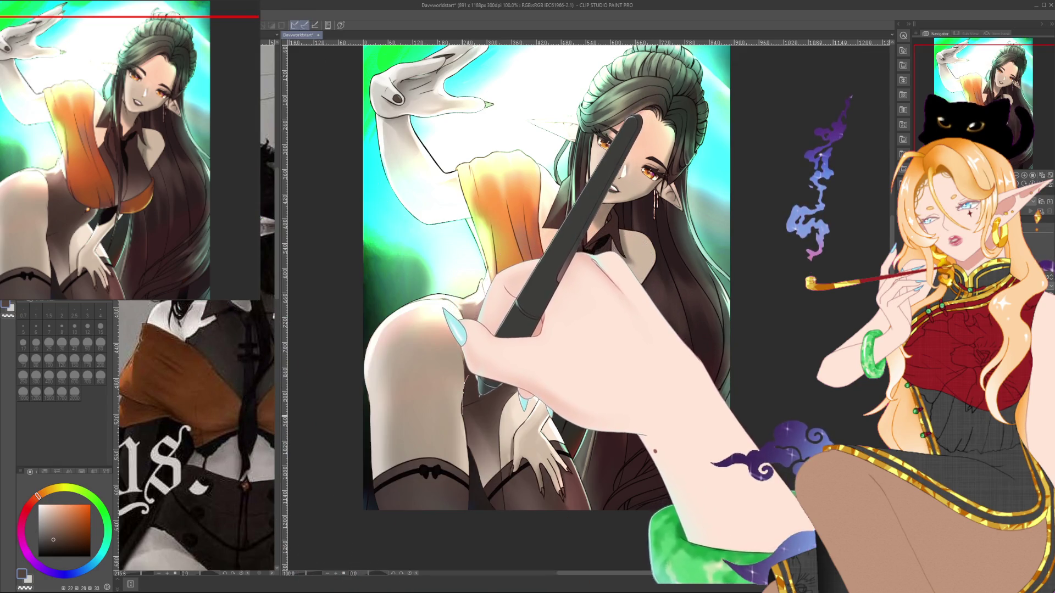
pyautogui.moveTo(467, 378); pyautogui.dragTo(497, 417)
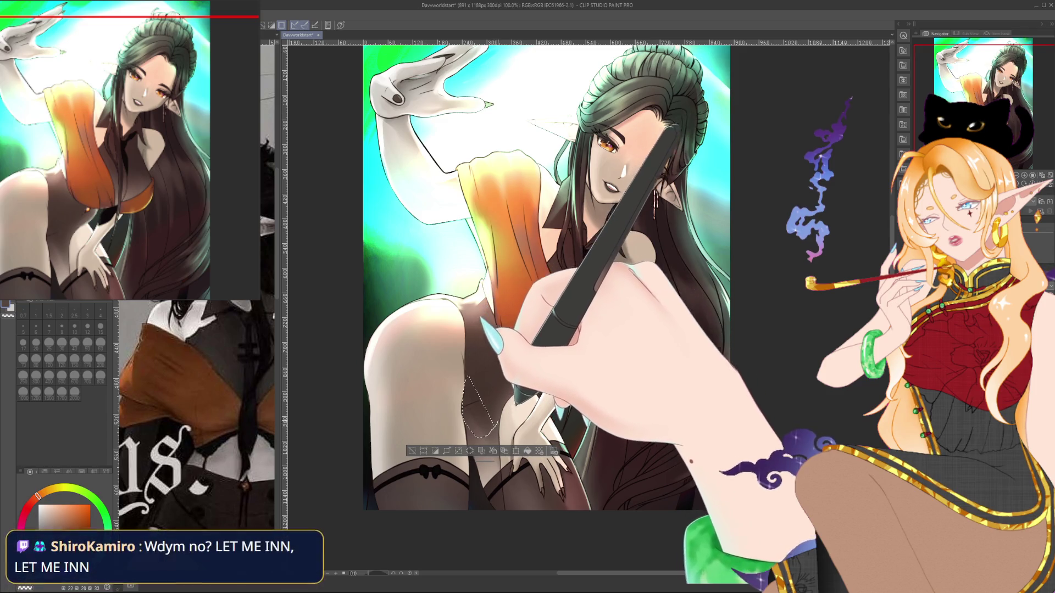
pyautogui.moveTo(470, 378); pyautogui.dragTo(519, 379)
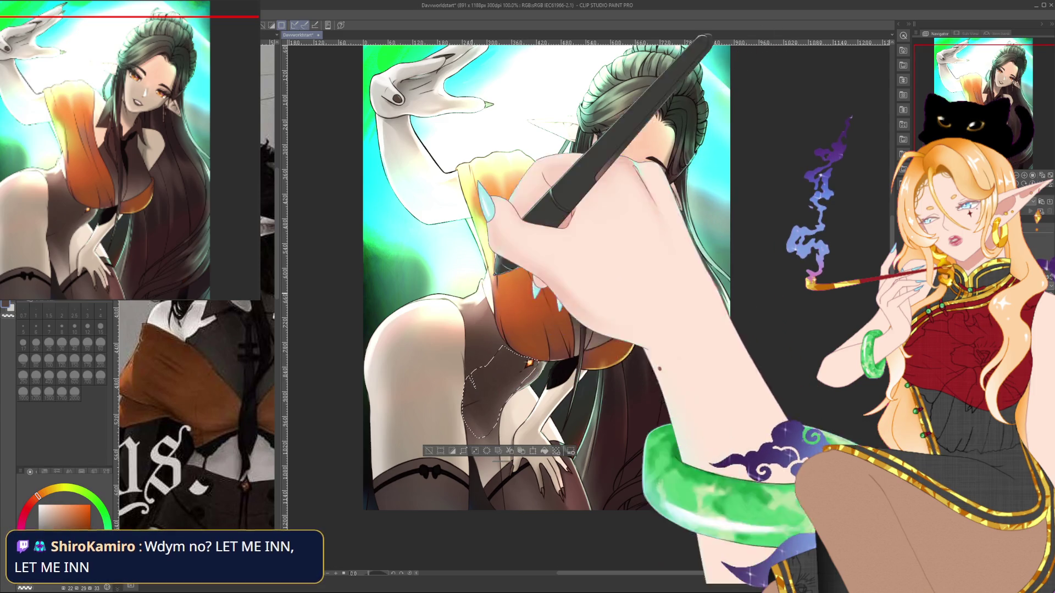
# Airbrush darker shadow inside the selection at brush size 60.
pyautogui.press('p')
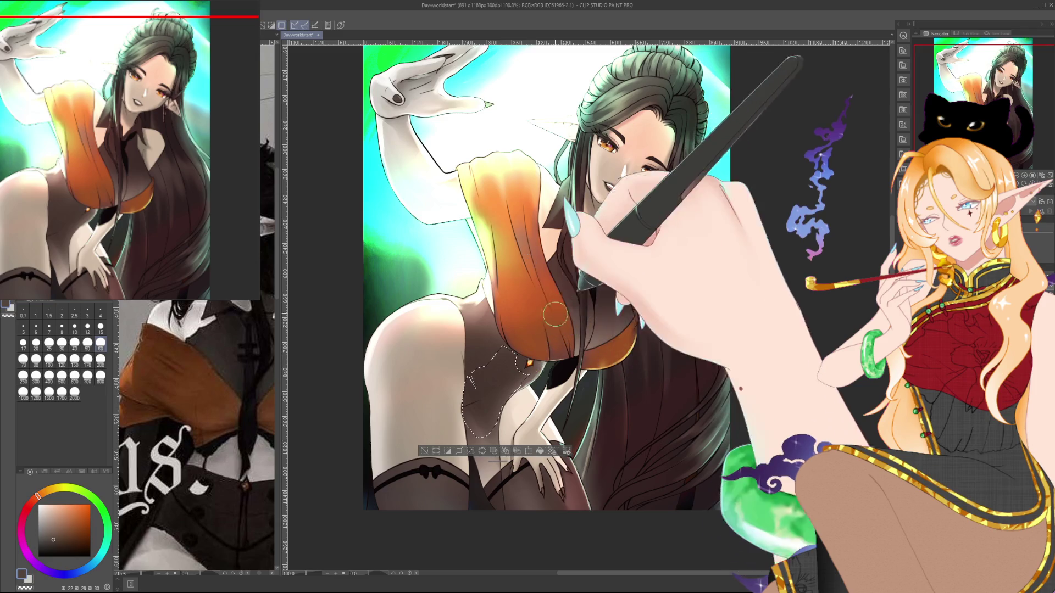
pyautogui.press('e')
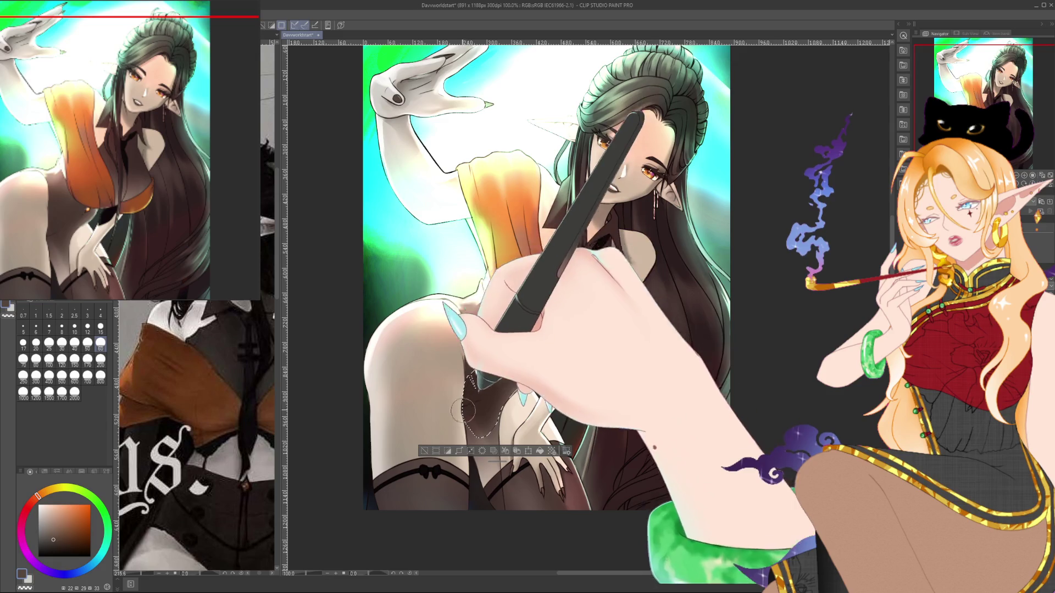
pyautogui.moveTo(606, 397); pyautogui.dragTo(556, 409)
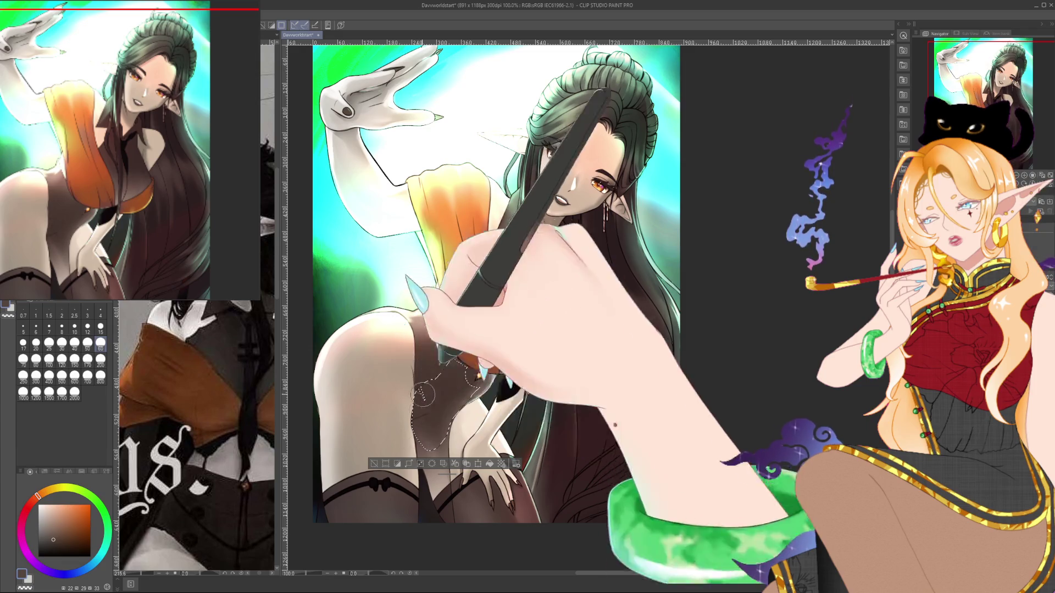
pyautogui.click(61, 548)
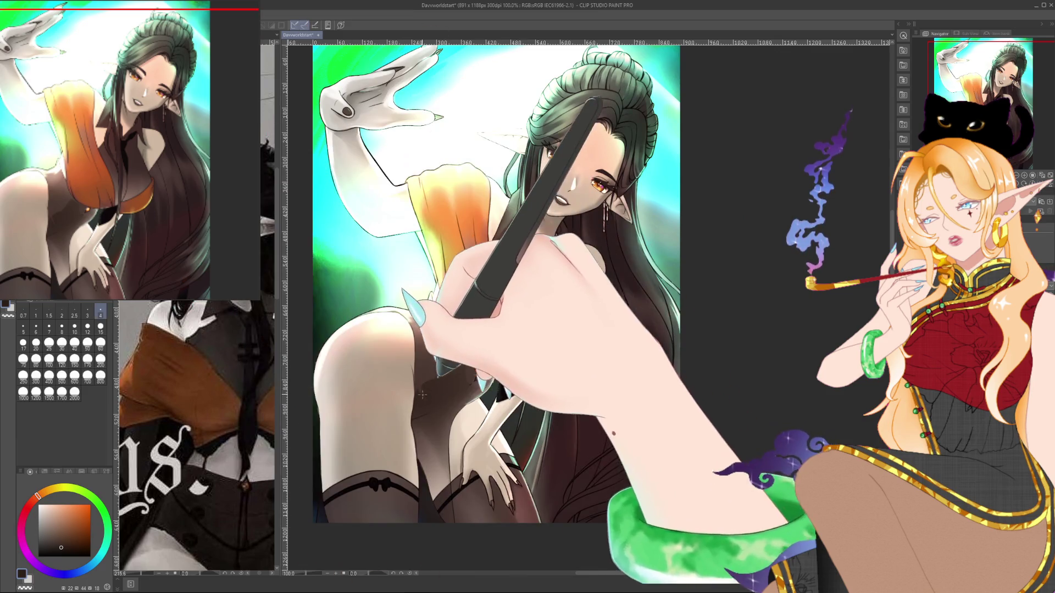
pyautogui.click(100, 328)
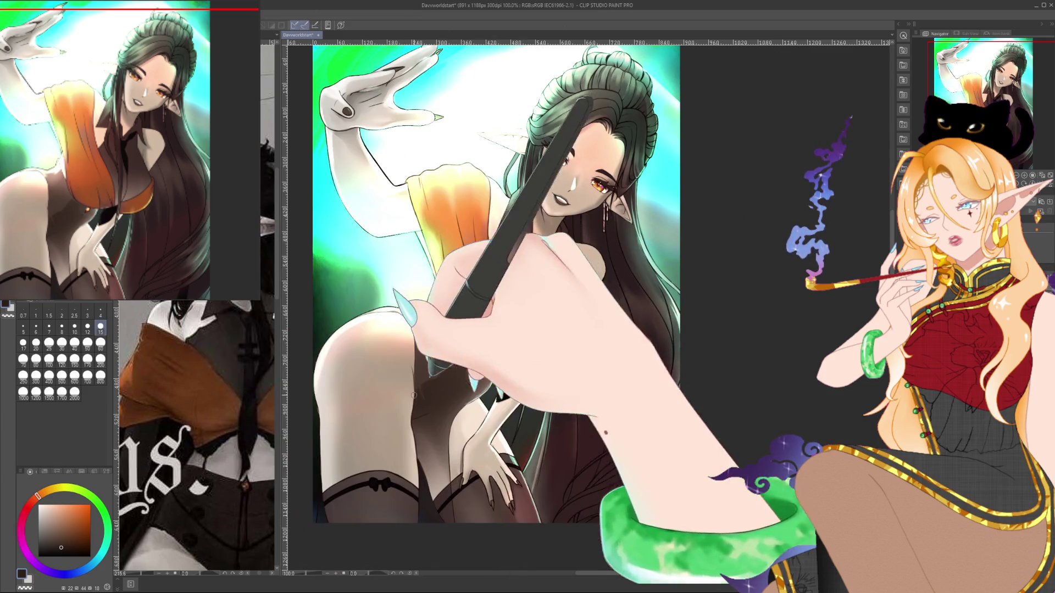
pyautogui.click(101, 344)
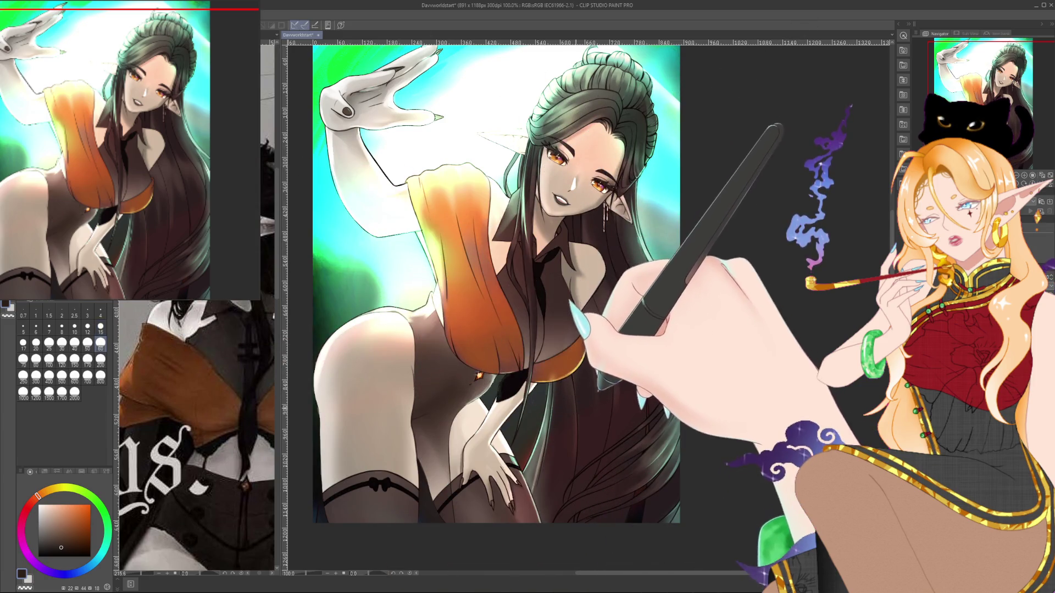
# Airbrush an orange glow under the shawl, then sample the bodysuit's dark red-brown for hip shadow.
pyautogui.moveTo(519, 357); pyautogui.dragTo(498, 352)
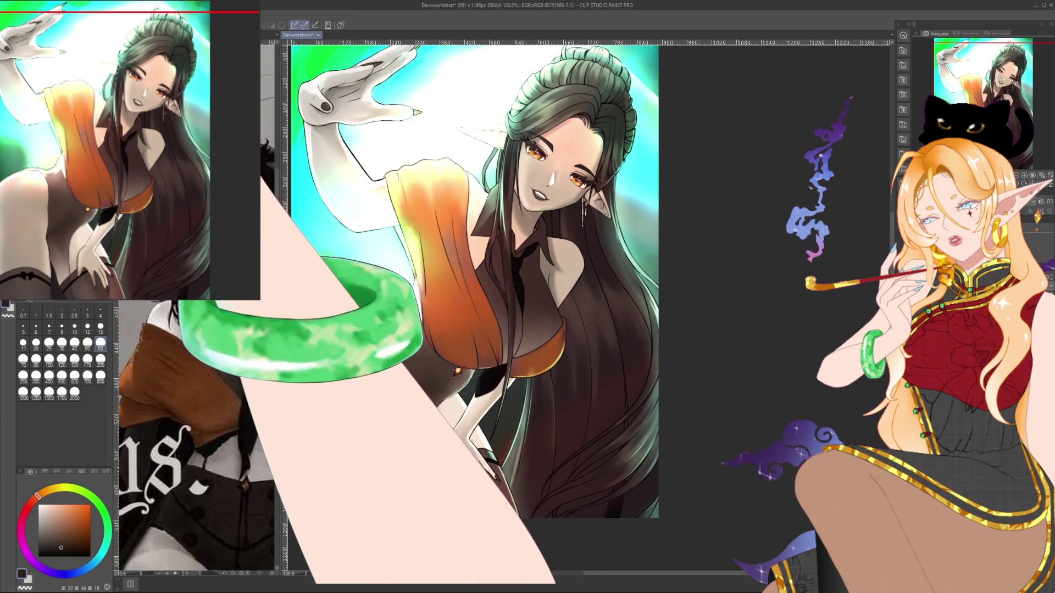
pyautogui.click(101, 328)
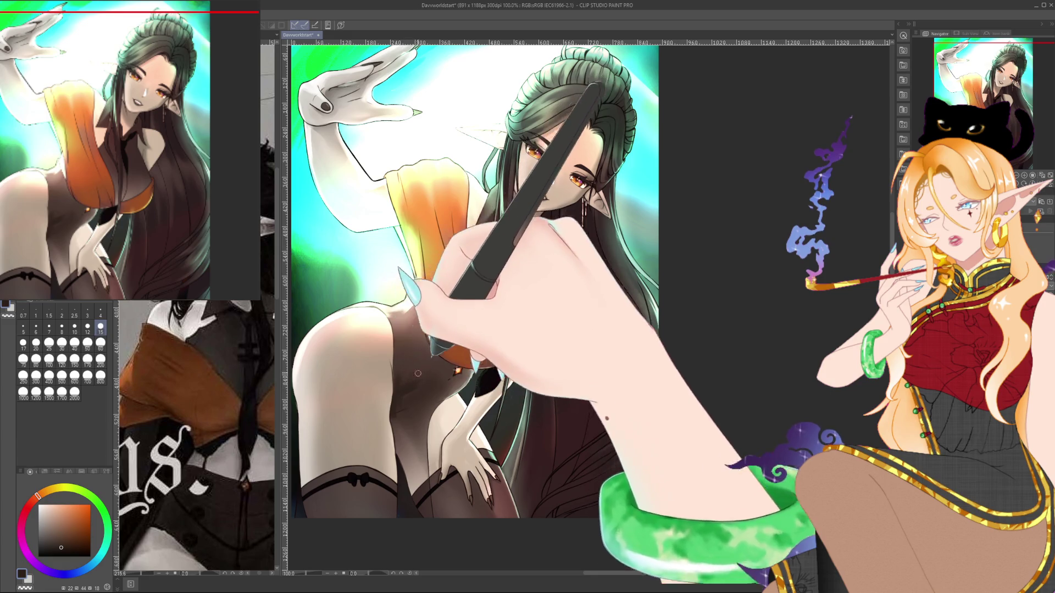
pyautogui.click(101, 344)
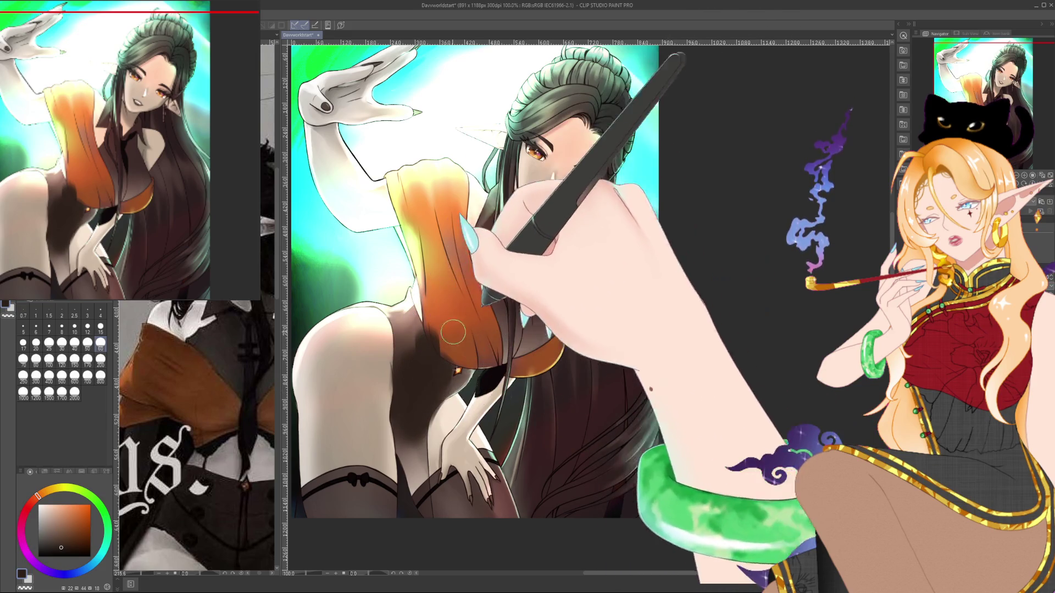
pyautogui.keyDown('alt'); pyautogui.click(466, 414); pyautogui.keyUp('alt')
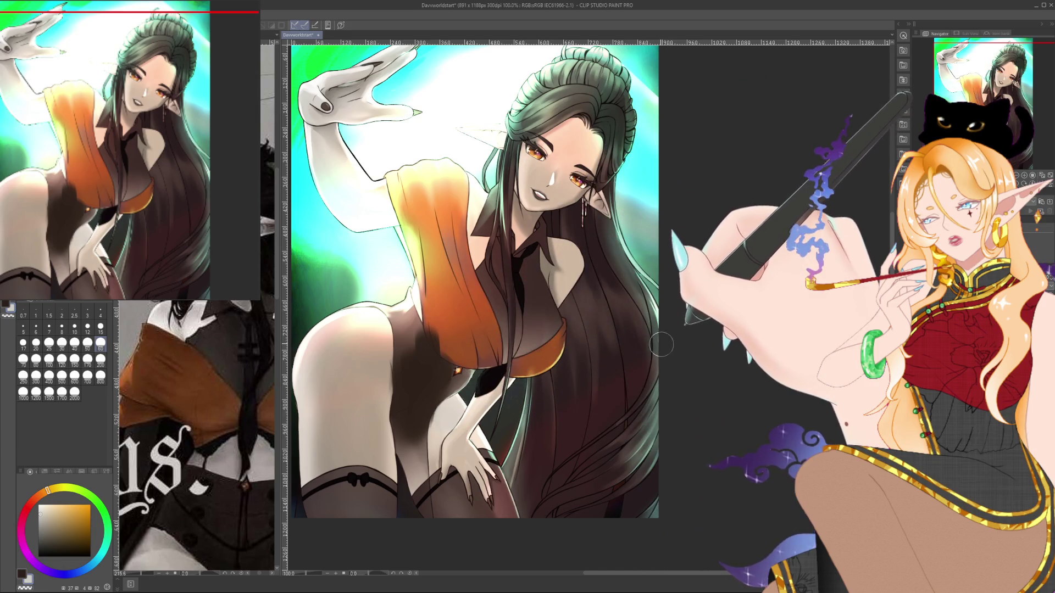
pyautogui.keyDown('alt'); pyautogui.click(532, 350); pyautogui.keyUp('alt')
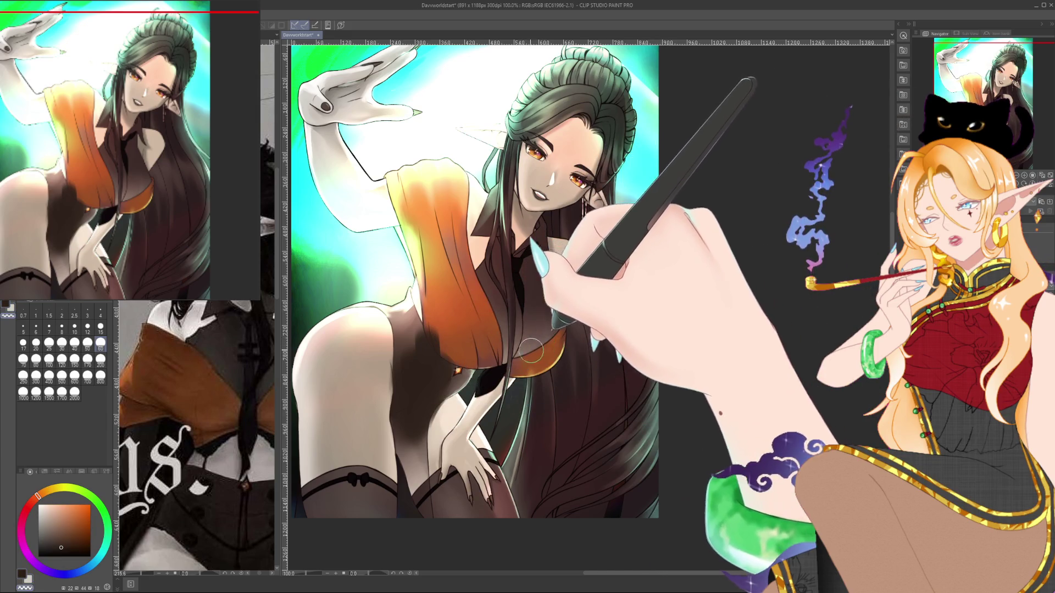
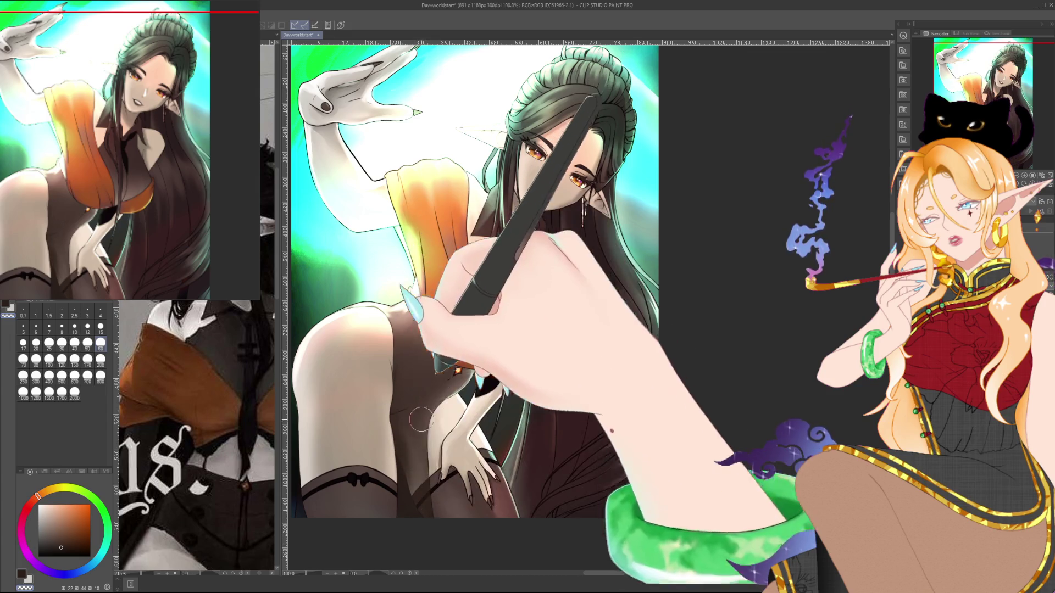
# Switch to a size-25 brush and zoom out to fit the whole elf illustration in view.
pyautogui.moveTo(436, 512); pyautogui.dragTo(446, 478)
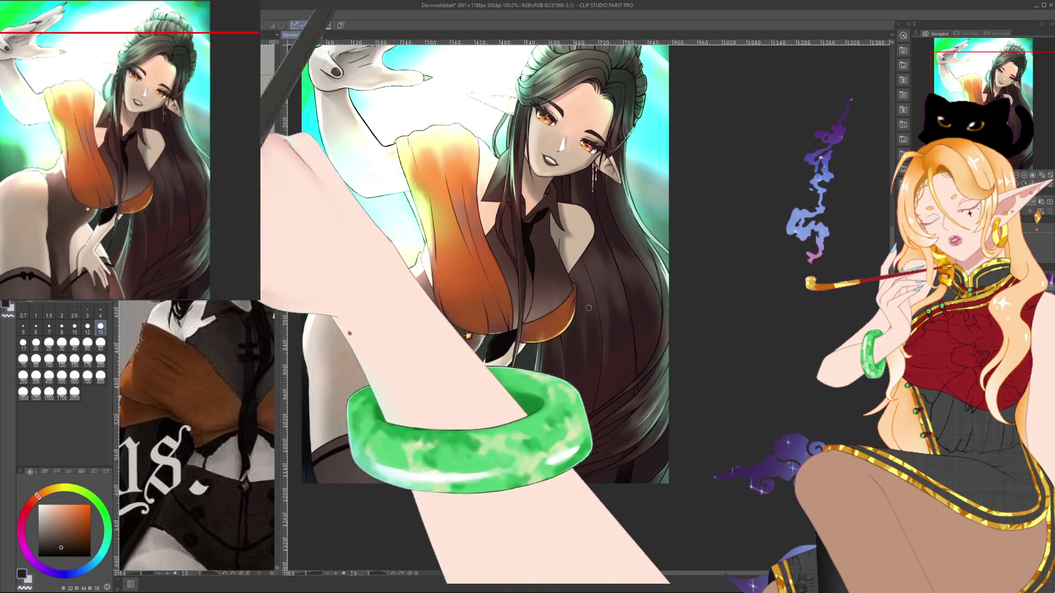
pyautogui.click(48, 342)
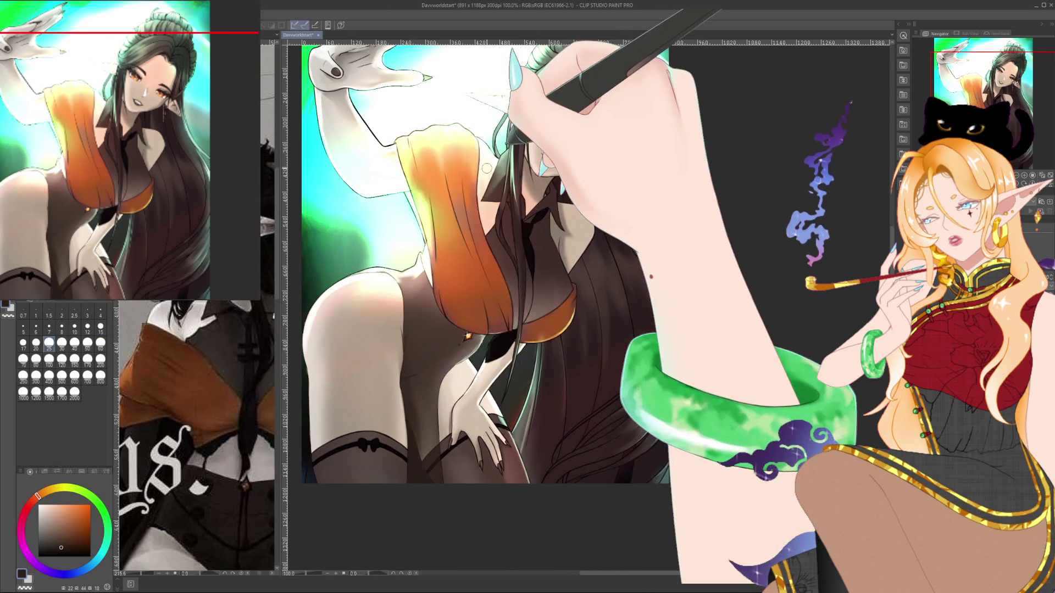
pyautogui.scroll(-2, 486, 168)
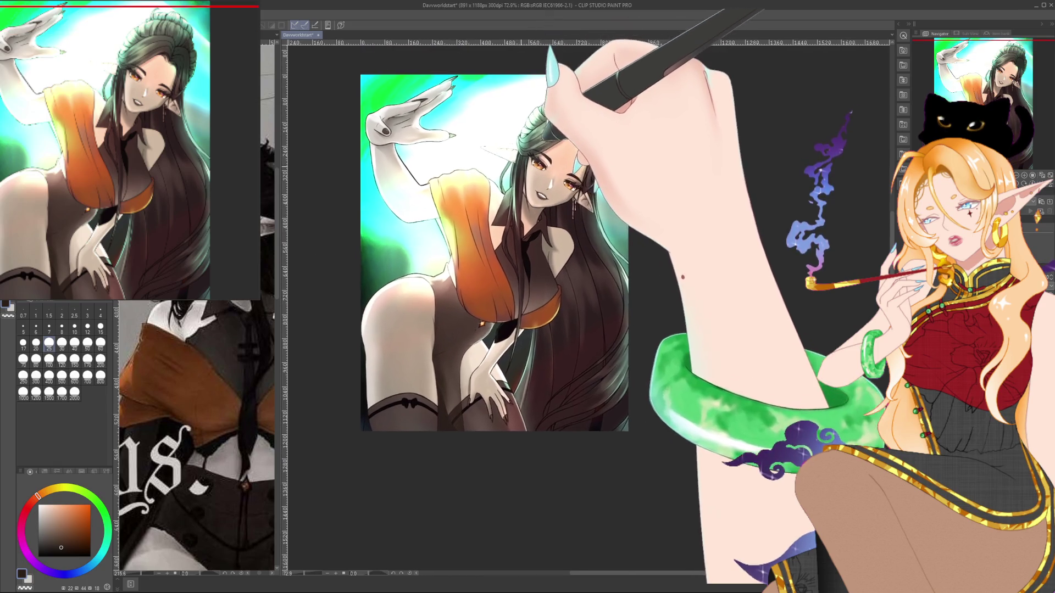
pyautogui.scroll(1, 486, 168)
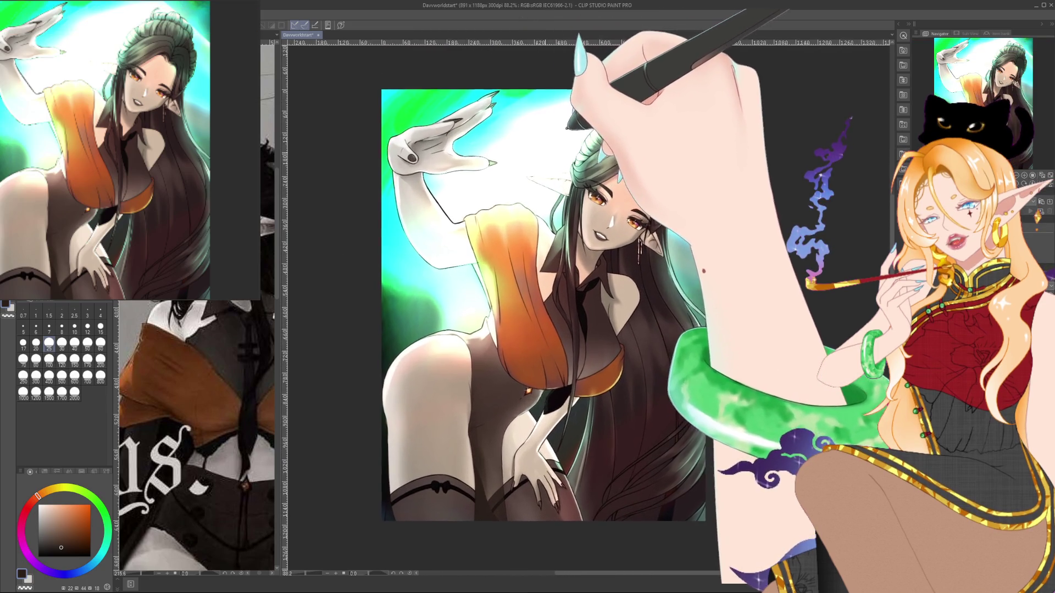
pyautogui.scroll(1, 534, 131)
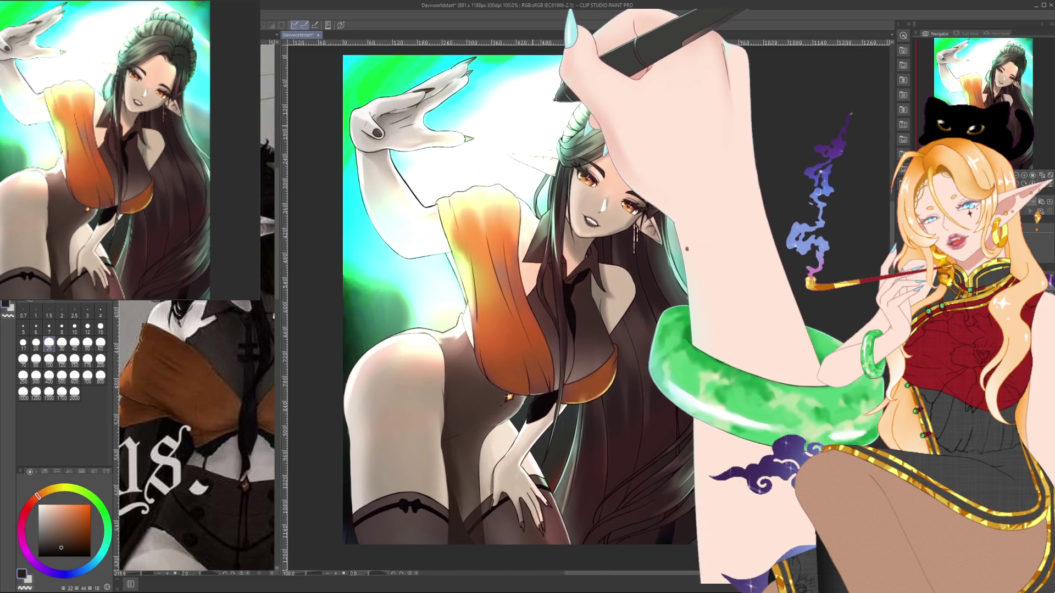
pyautogui.scroll(-1, 538, 137)
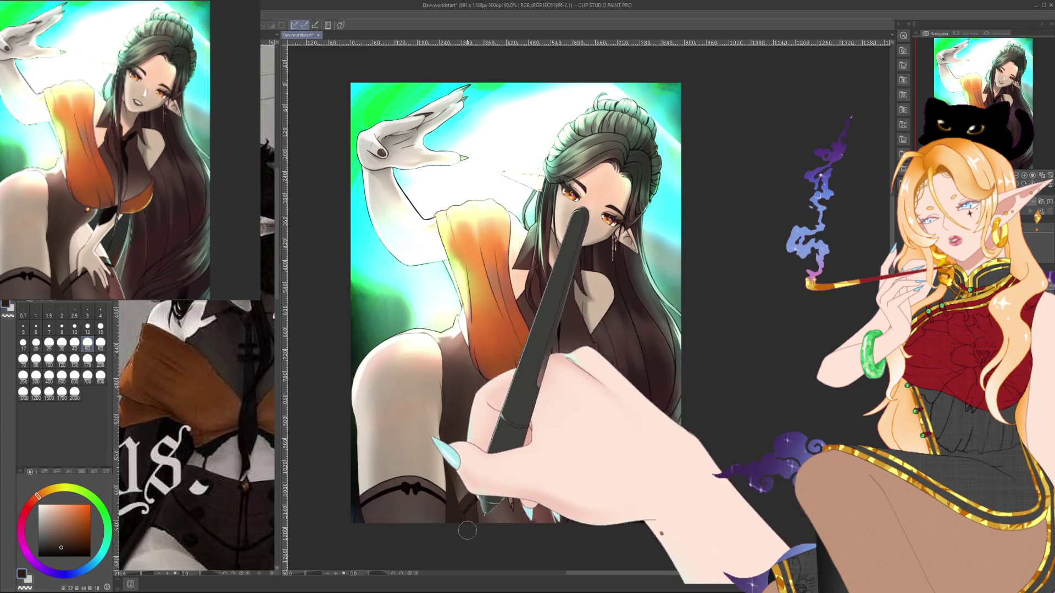
pyautogui.moveTo(730, 349); pyautogui.dragTo(755, 342)
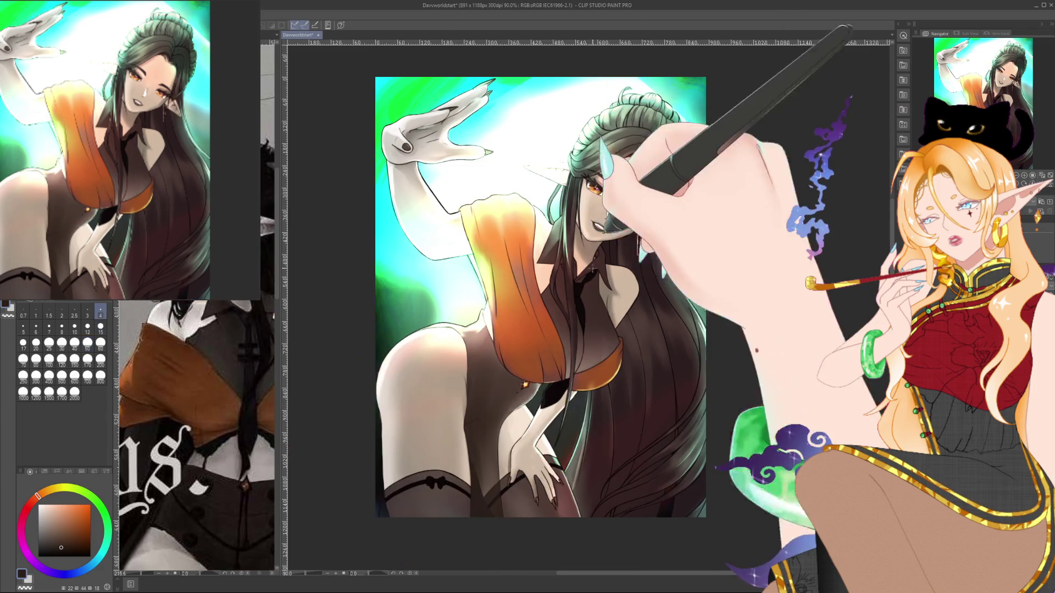
# Paint the orange eyes, toothy smile and earring, stepping through brush sizes 12, 6, 25, 4, 8 to 15.
pyautogui.press('[')
pyautogui.press('[')
pyautogui.press('[')
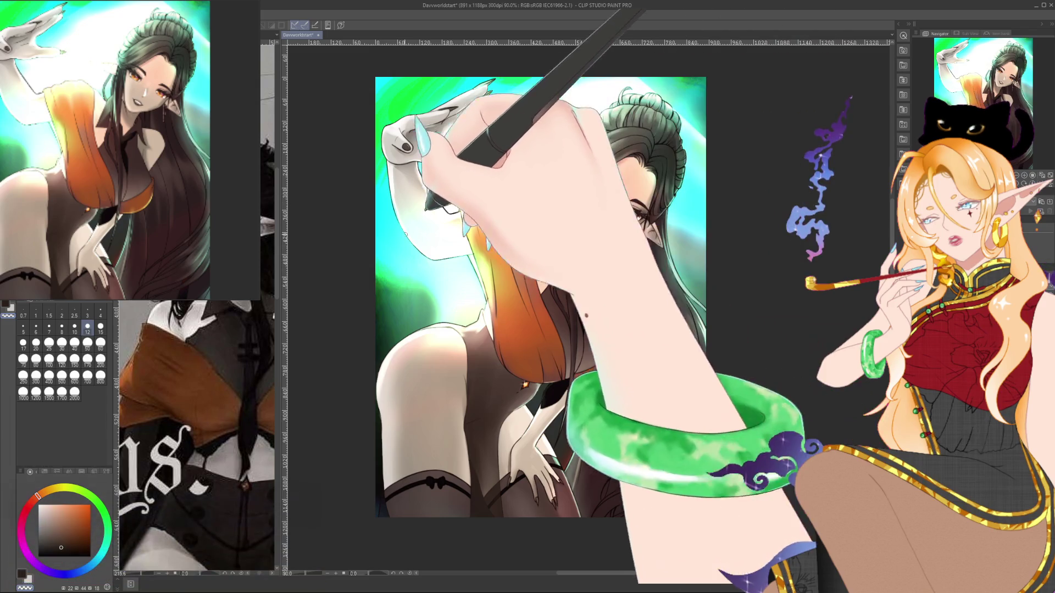
pyautogui.click(36, 329)
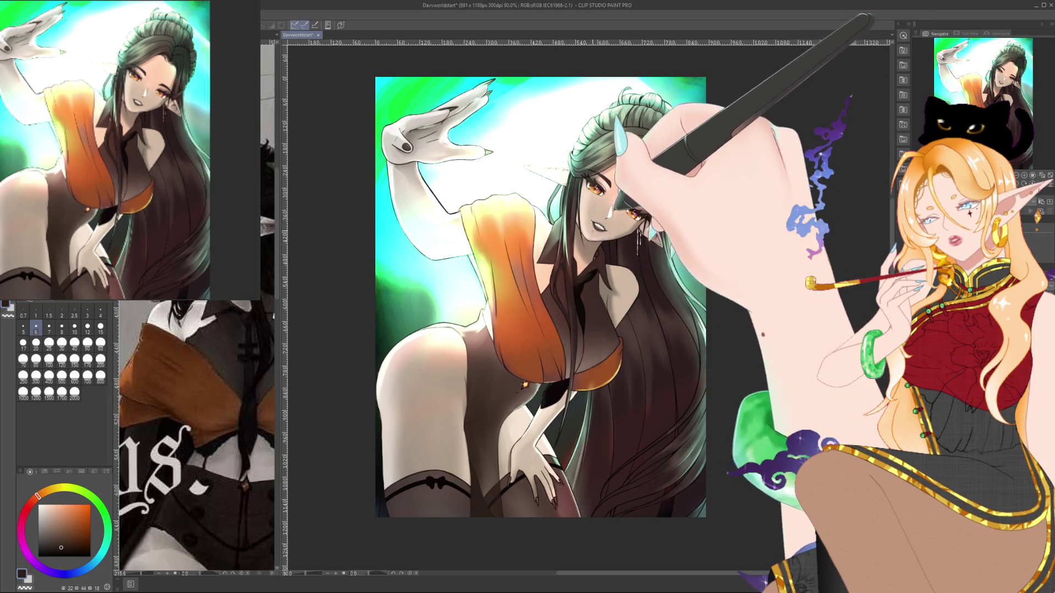
pyautogui.click(87, 328)
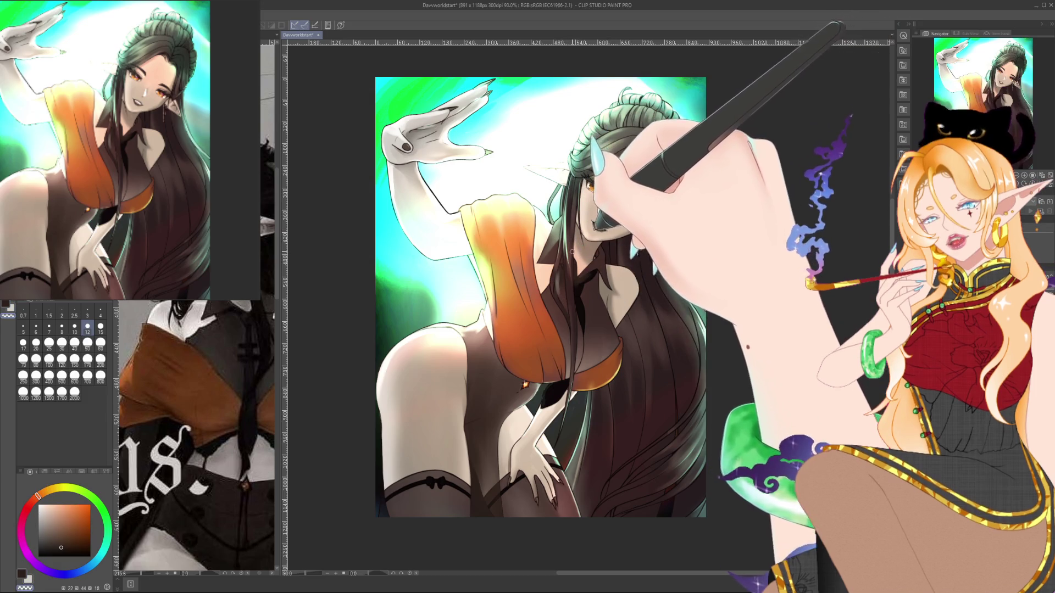
pyautogui.click(48, 345)
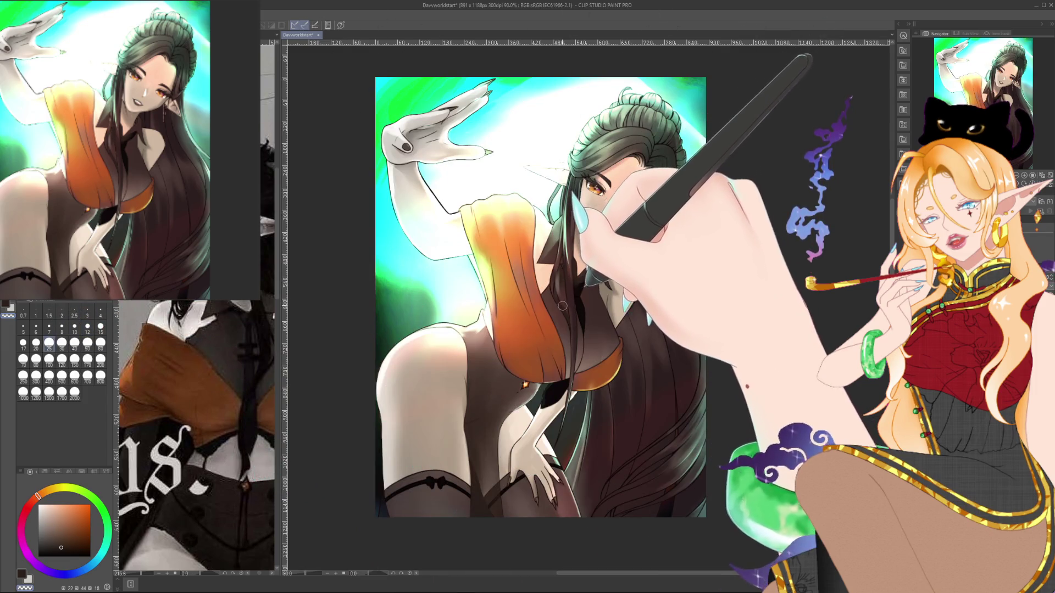
pyautogui.click(101, 311)
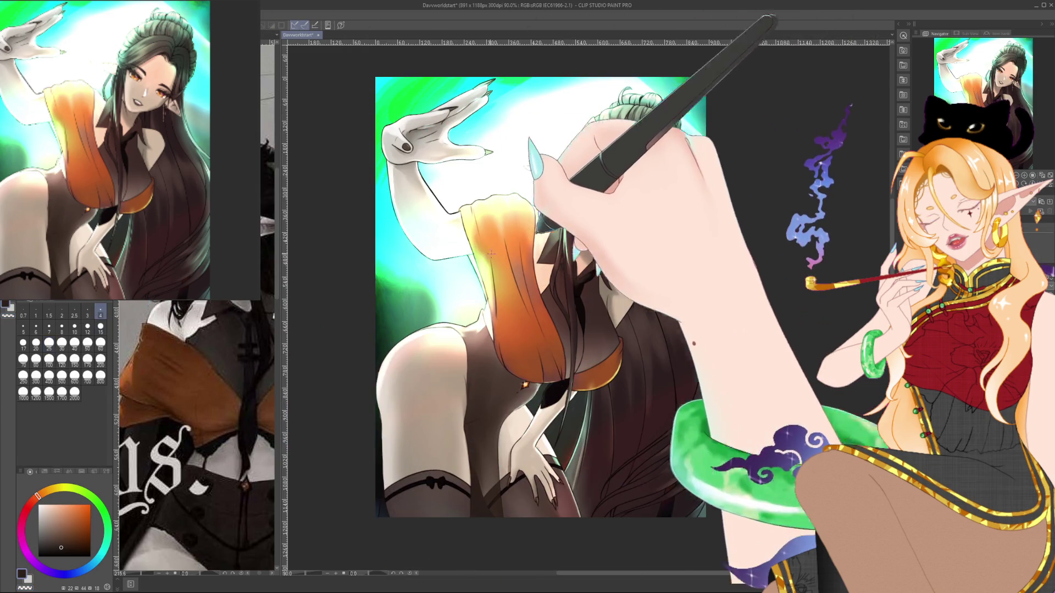
pyautogui.click(61, 328)
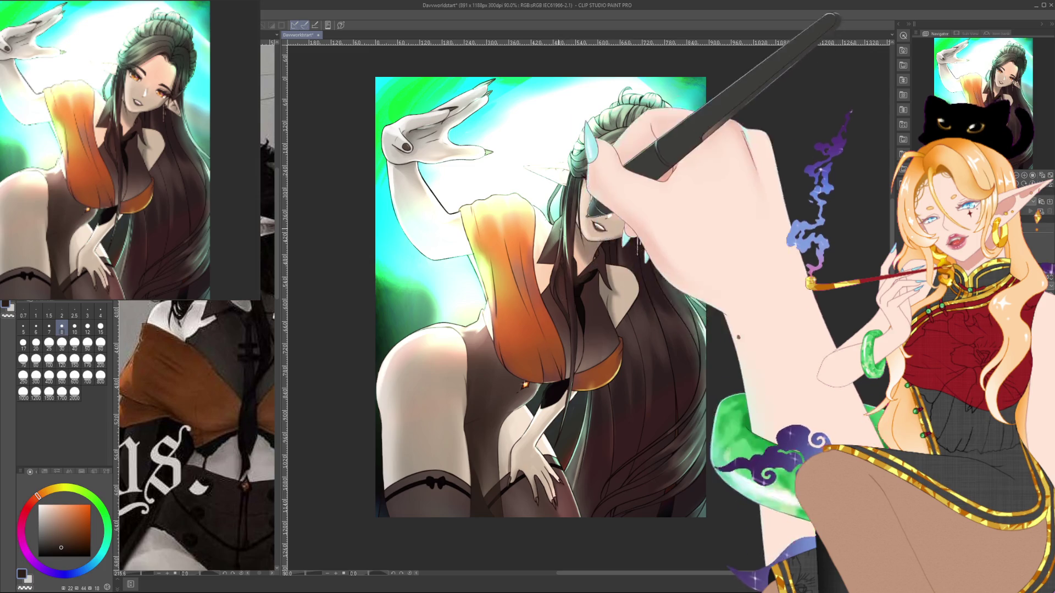
pyautogui.click(101, 328)
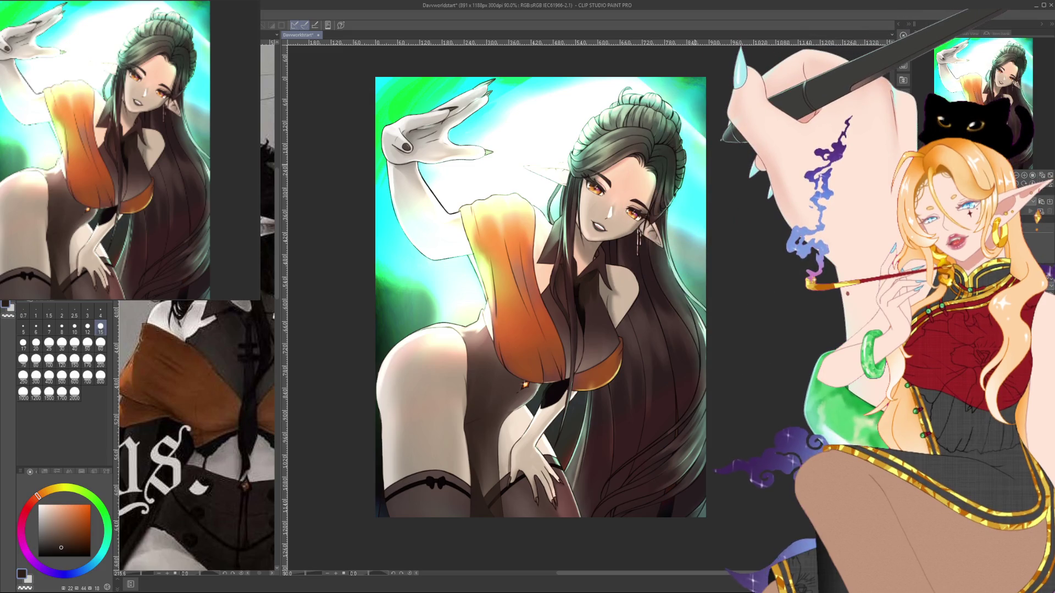
# Undo the lightening on the hip, stocking and chest, keeping the darker shading.
pyautogui.moveTo(528, 297); pyautogui.dragTo(491, 301)
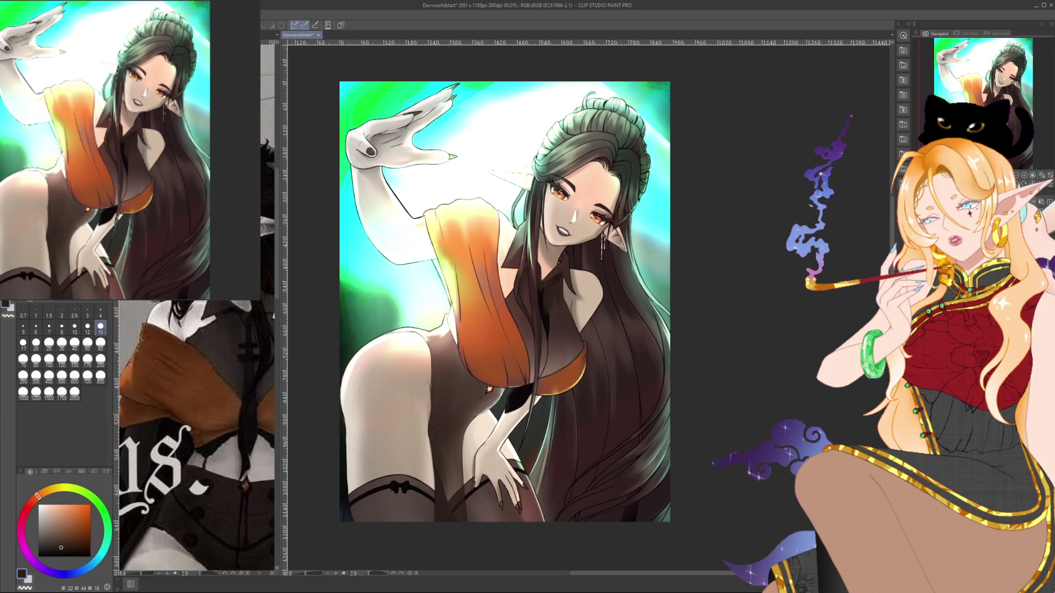
pyautogui.hotkey('ctrl', 'z')
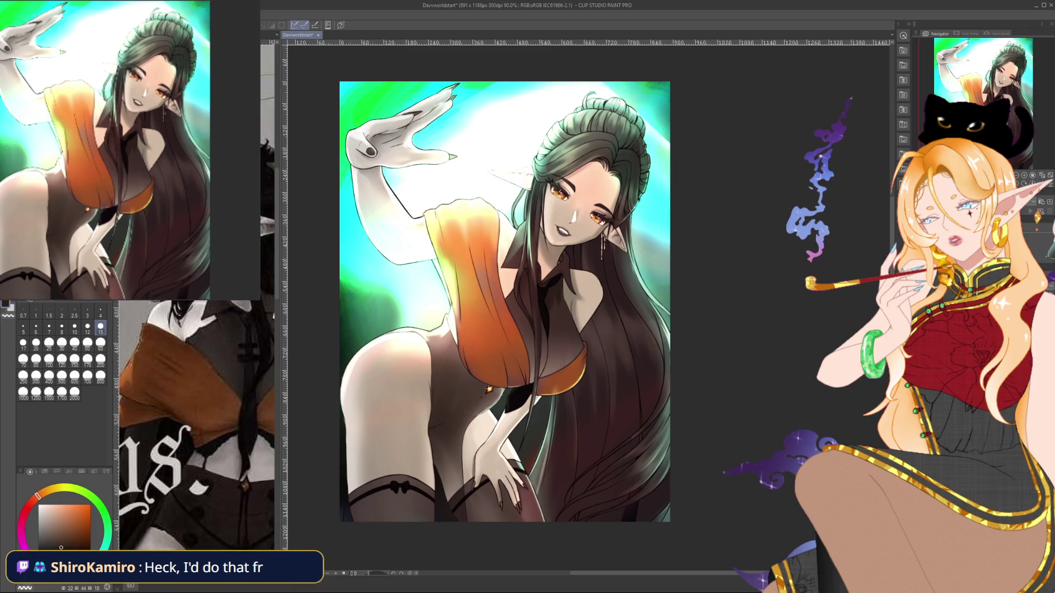
pyautogui.hotkey('ctrl', 'z')
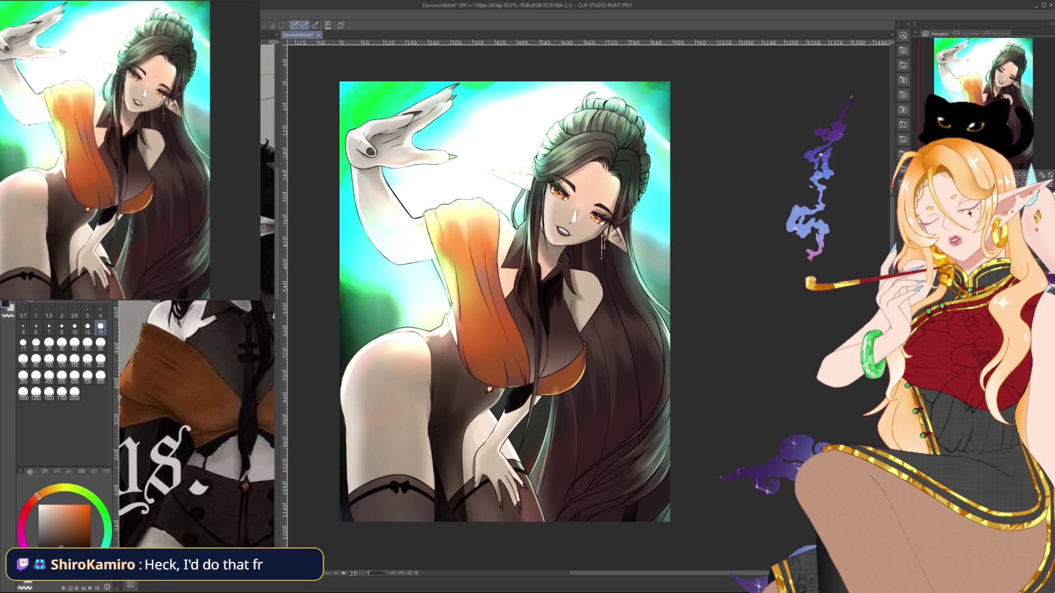
pyautogui.hotkey('ctrl', 'y')
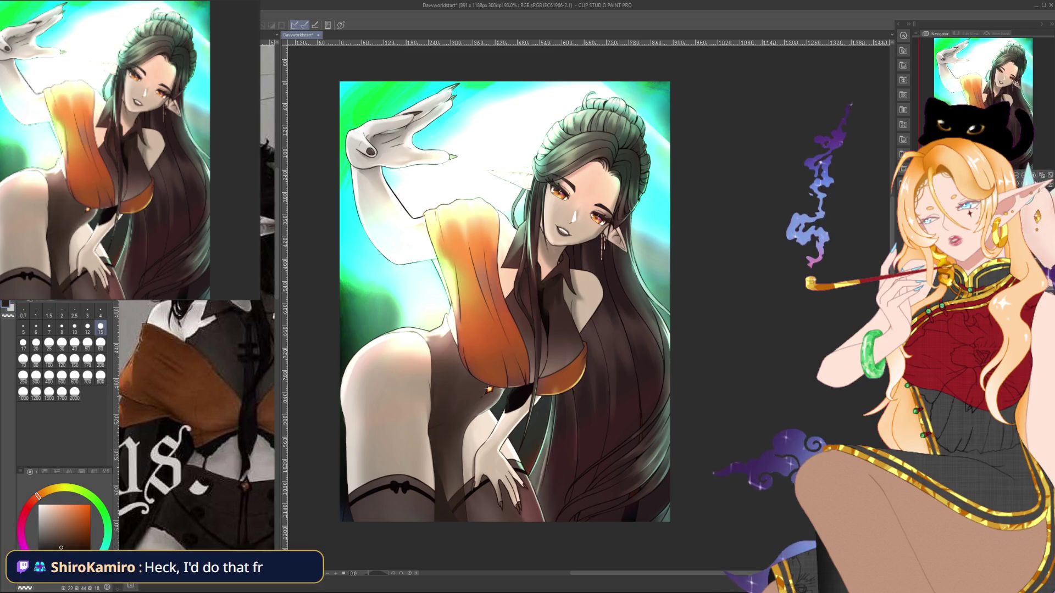
pyautogui.hotkey('ctrl', 'z')
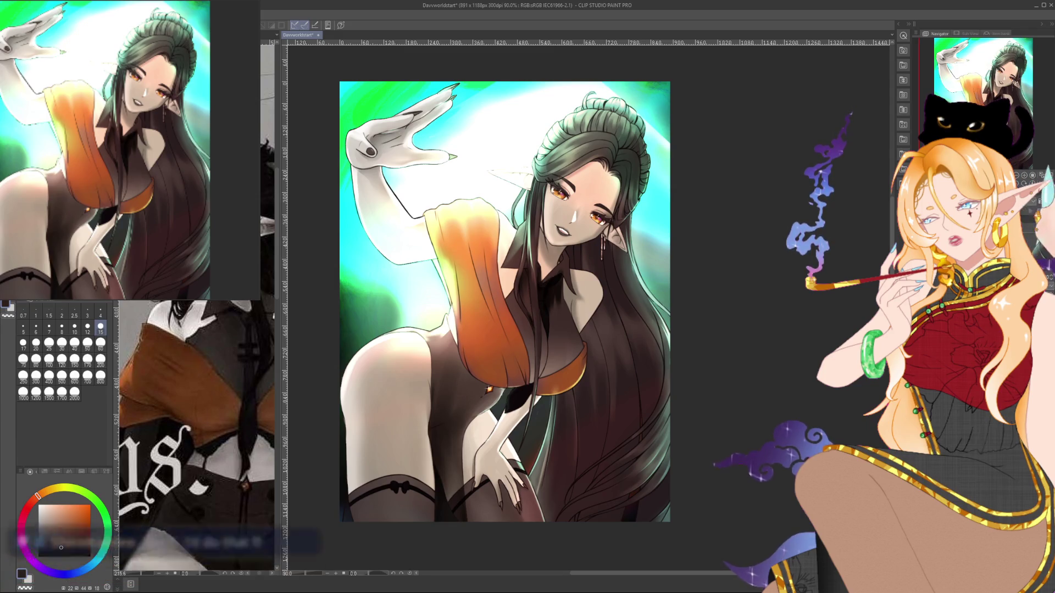
# Set the brush to size 60 and zoom in on the elf's face.
pyautogui.click(100, 345)
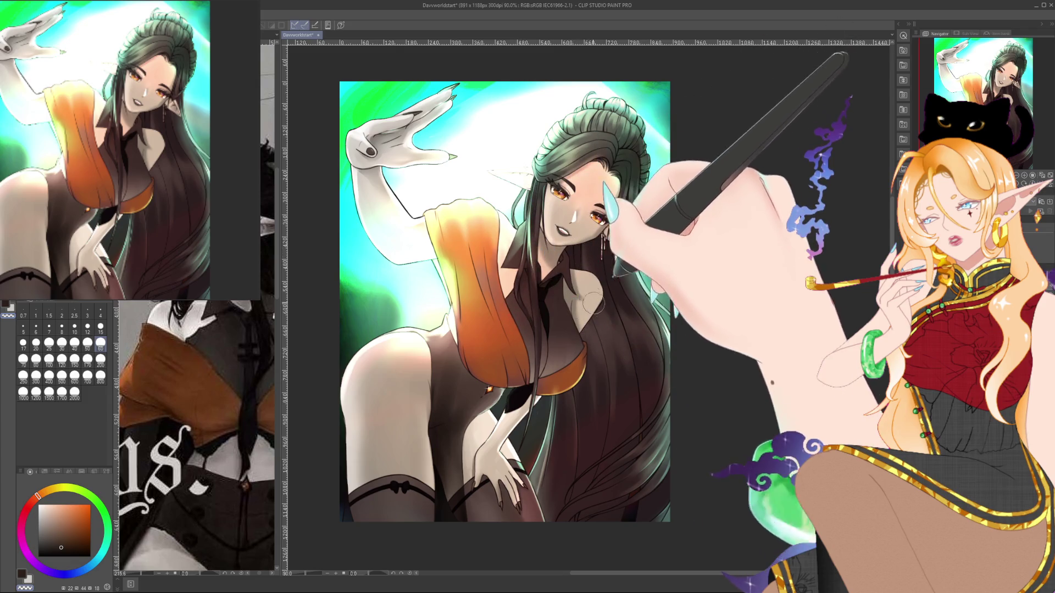
pyautogui.moveTo(659, 230); pyautogui.dragTo(667, 231)
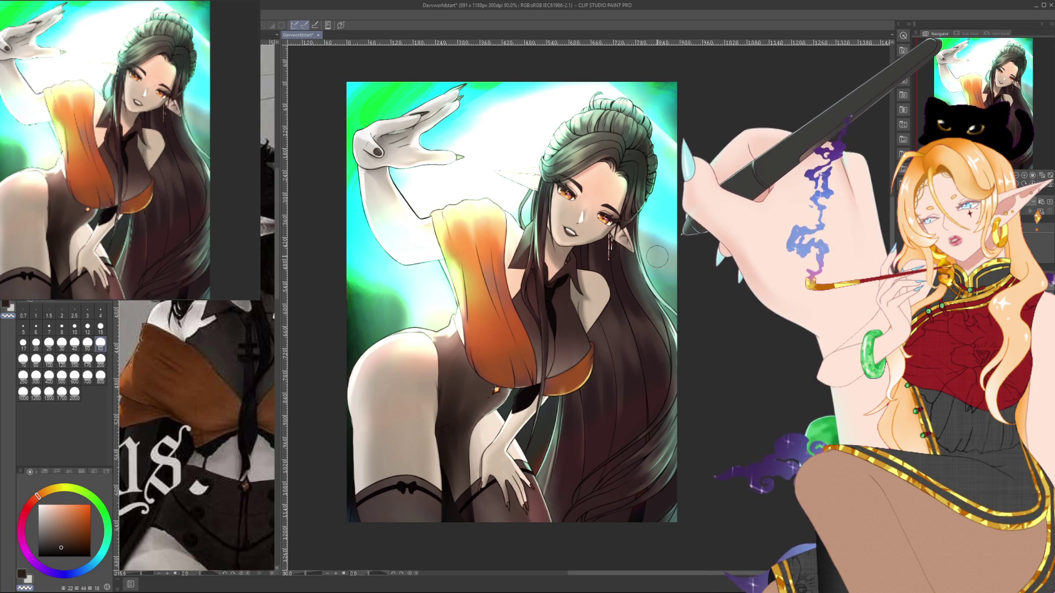
pyautogui.moveTo(656, 256); pyautogui.dragTo(675, 273)
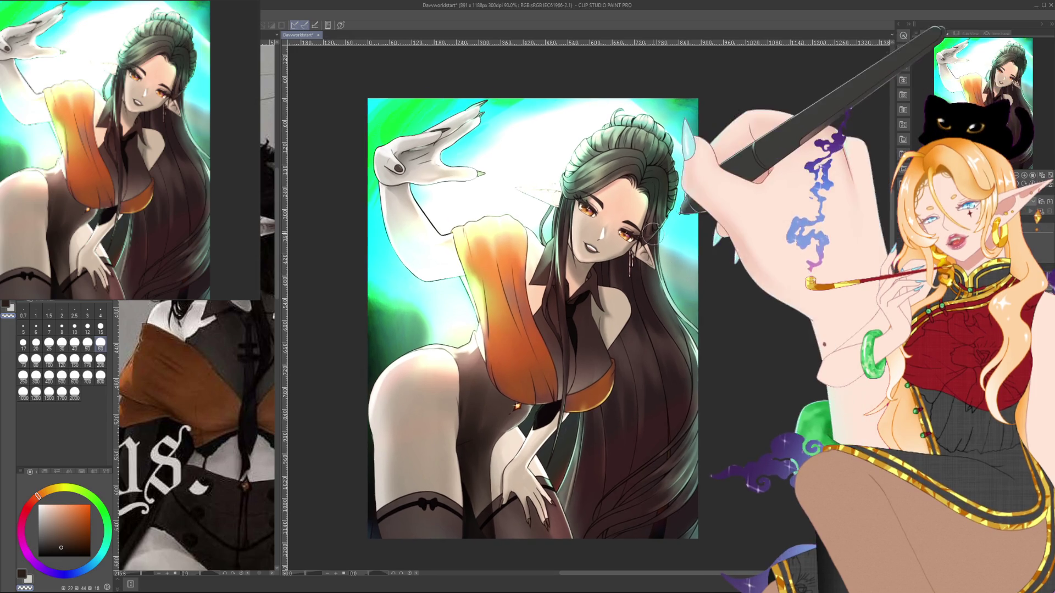
# Zoom out to 100% on the whole elf and pick a light golden-orange drawing colour.
pyautogui.scroll(5, 641, 215)
pyautogui.scroll(5, 640, 214)
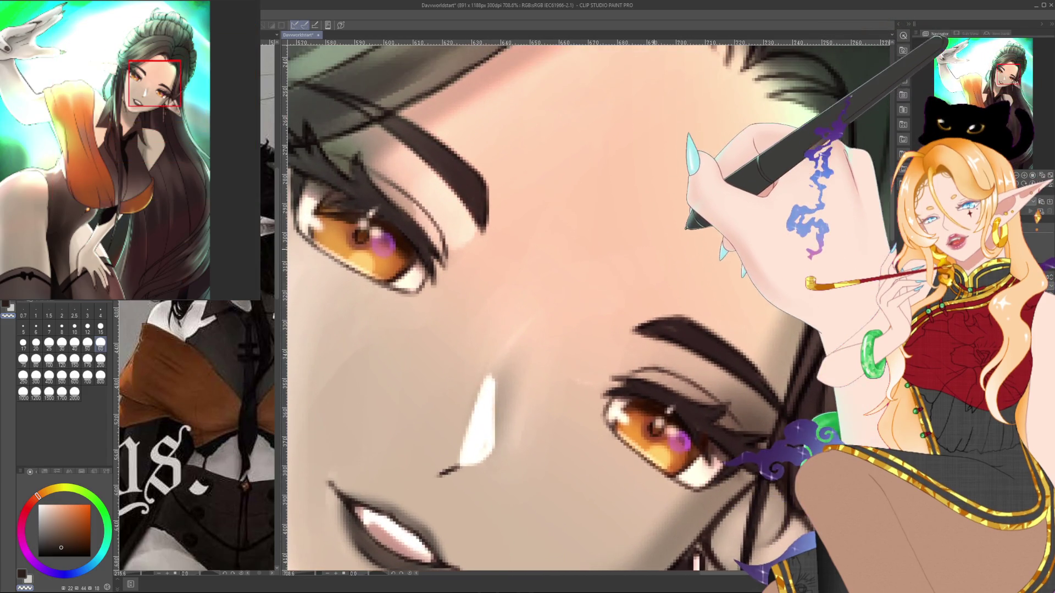
pyautogui.moveTo(675, 251); pyautogui.dragTo(735, 214)
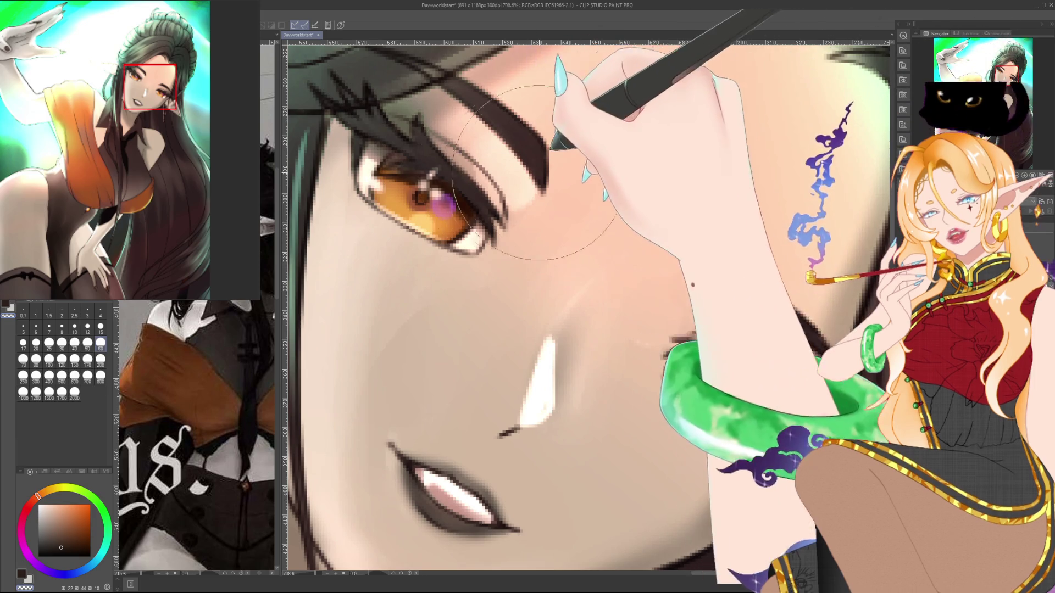
pyautogui.scroll(-10, 602, 179)
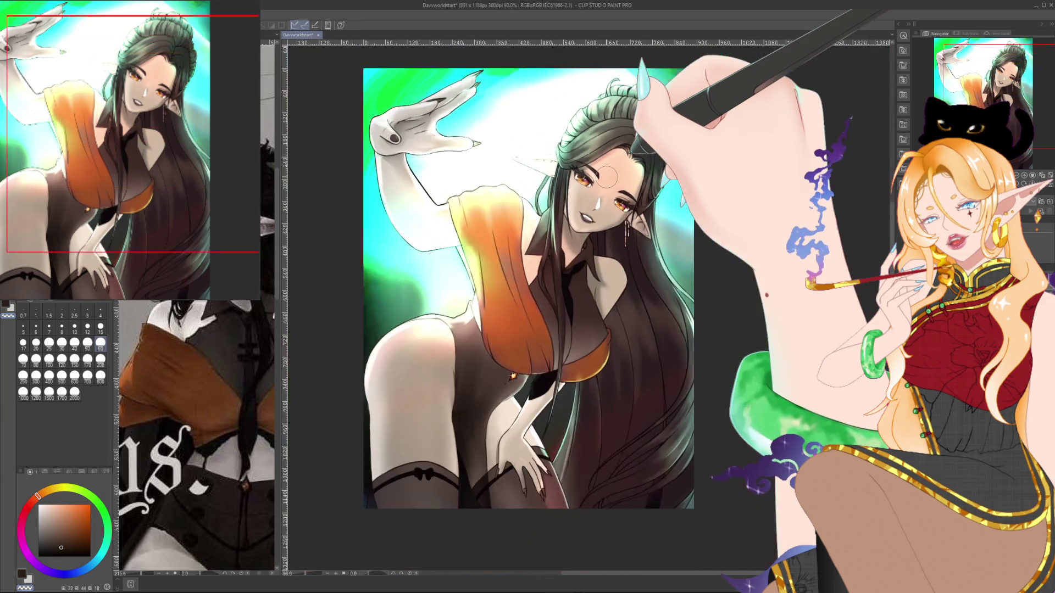
pyautogui.scroll(2, 607, 176)
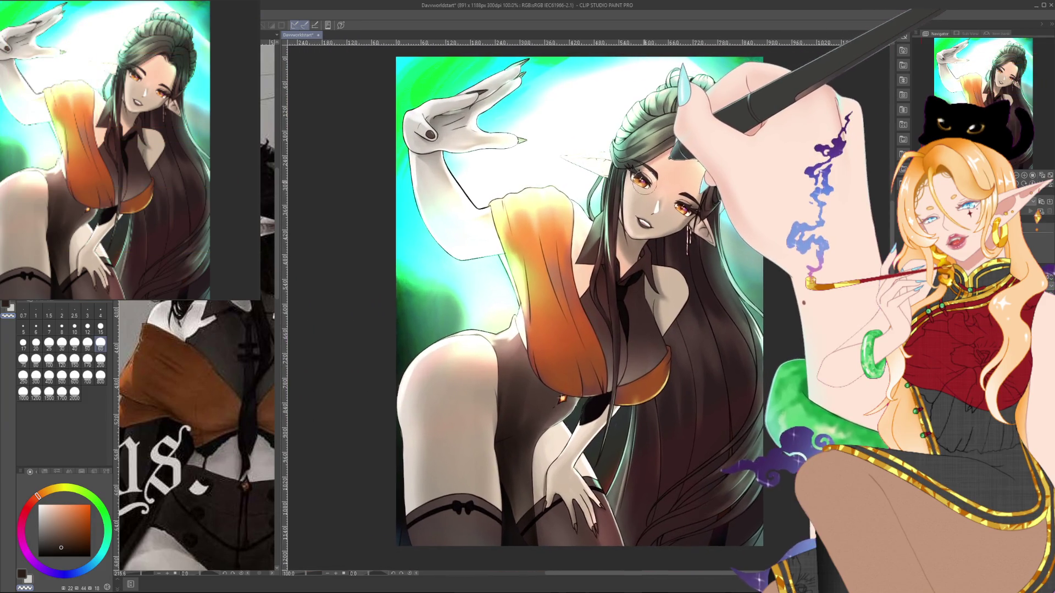
pyautogui.scroll(-1, 642, 186)
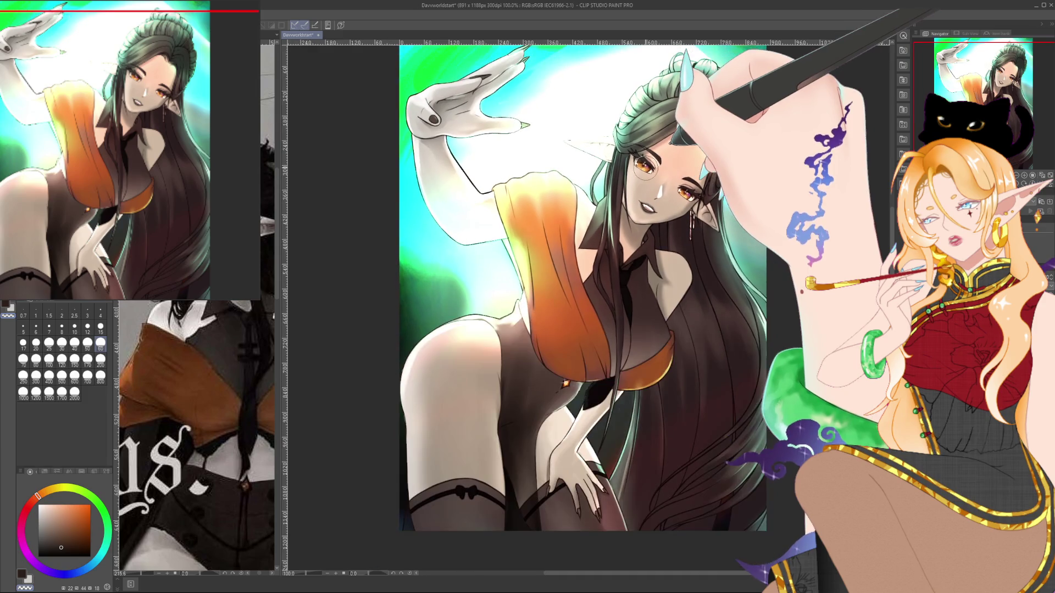
pyautogui.keyDown('alt'); pyautogui.click(521, 440); pyautogui.keyUp('alt')
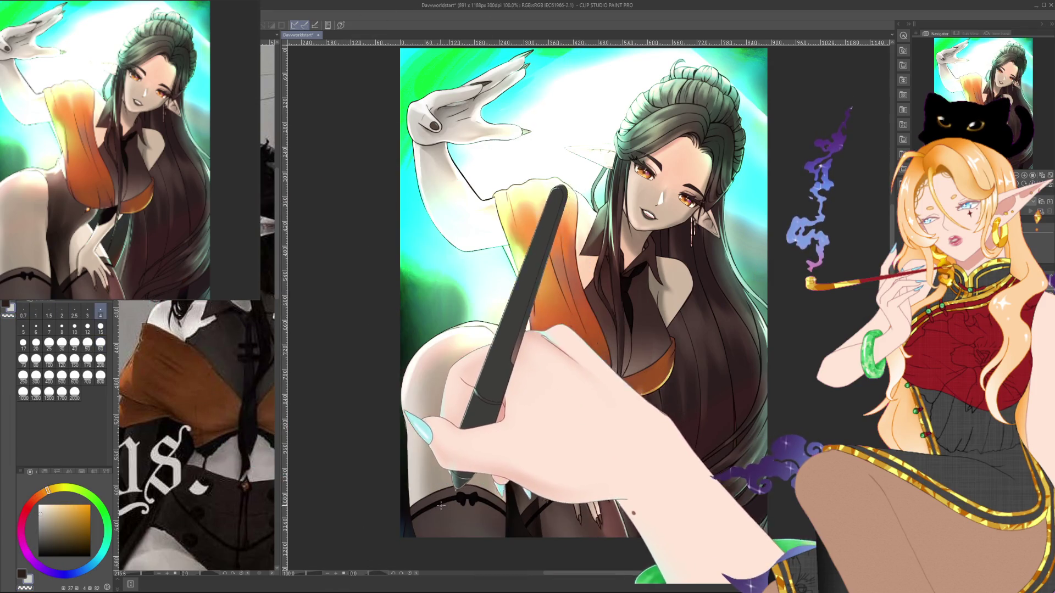
# Set the brush to size 15 and frame the elf's face in the view.
pyautogui.click(100, 328)
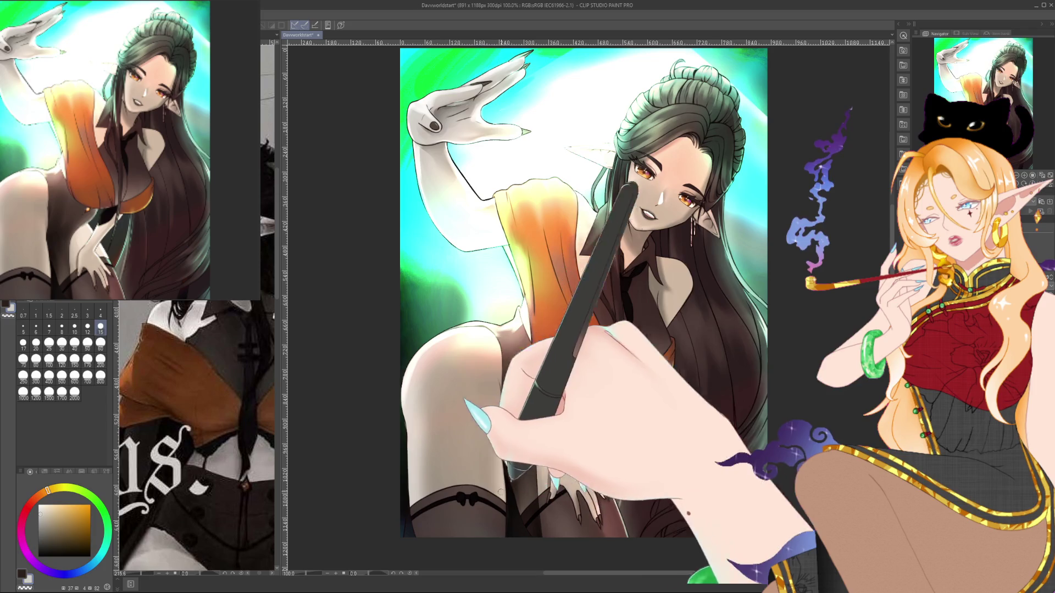
pyautogui.moveTo(707, 430); pyautogui.dragTo(722, 376)
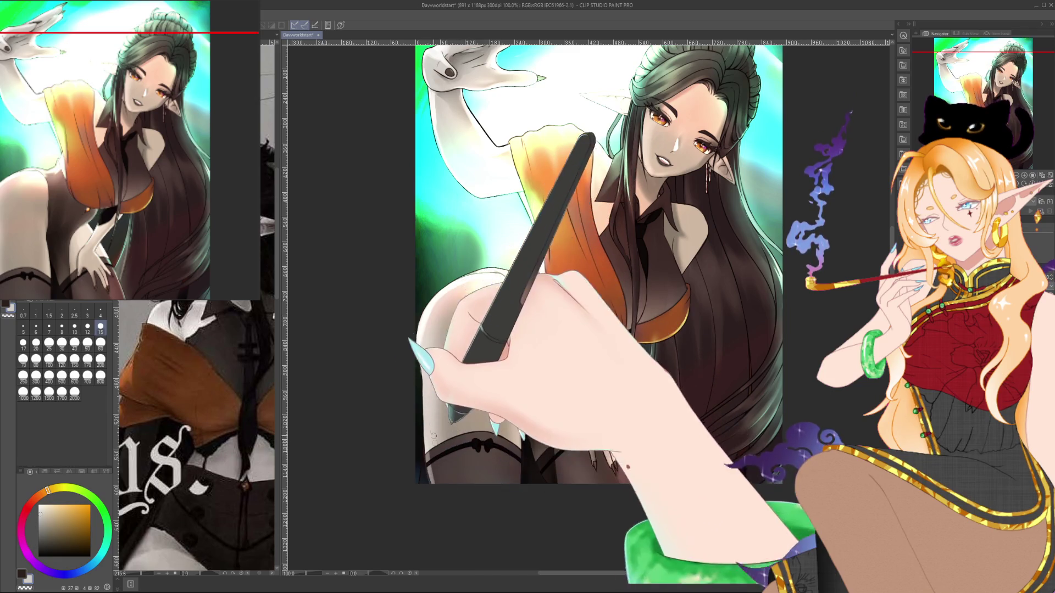
pyautogui.moveTo(479, 494); pyautogui.dragTo(449, 544)
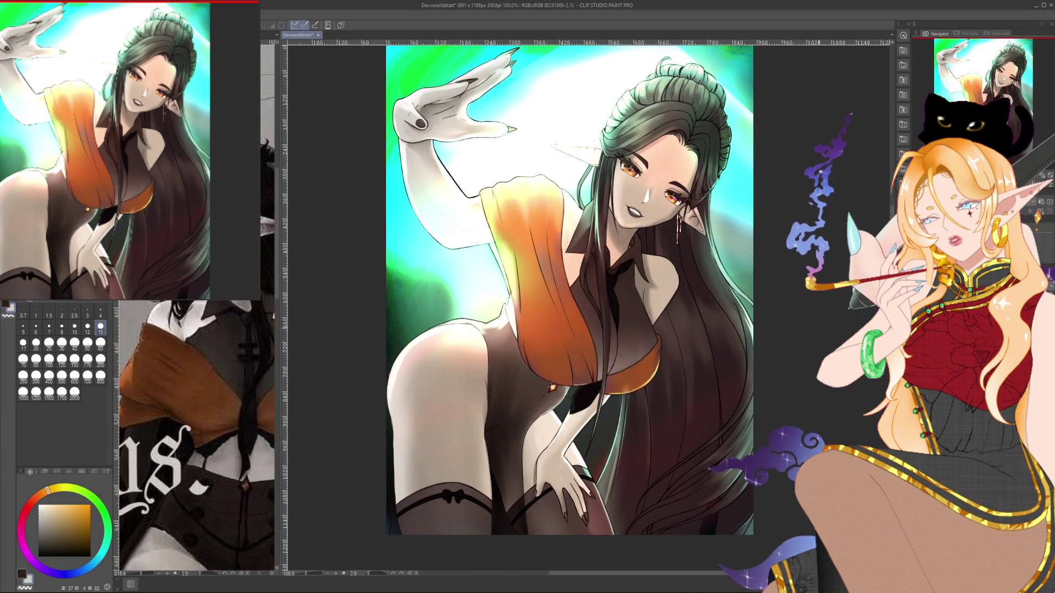
pyautogui.moveTo(569, 291); pyautogui.dragTo(540, 291)
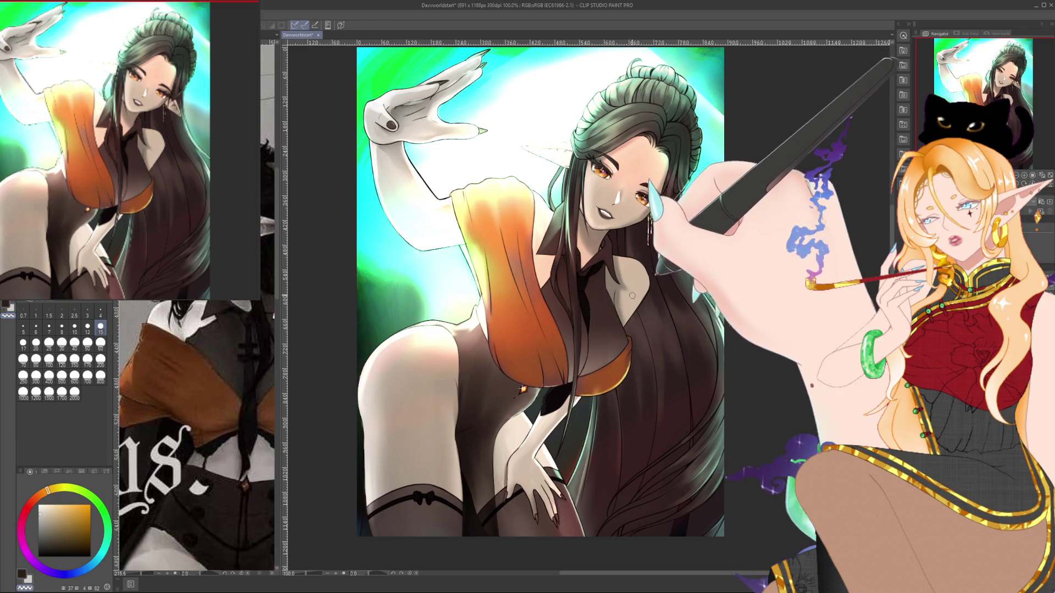
pyautogui.moveTo(681, 283); pyautogui.dragTo(695, 299)
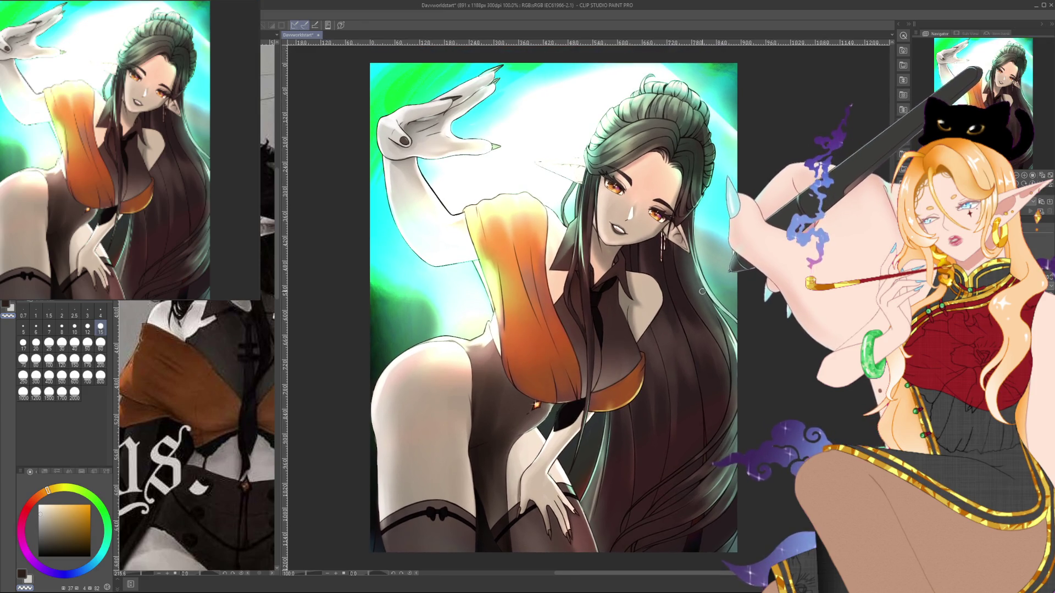
pyautogui.scroll(1, 646, 182)
pyautogui.scroll(5, 646, 182)
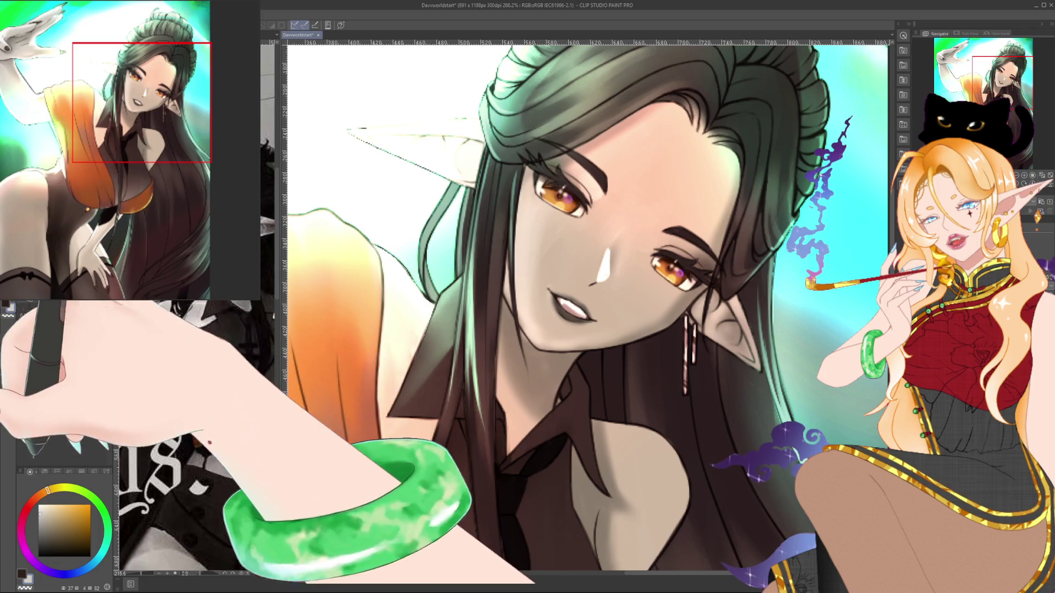
# Airbrush a warm red-orange tint across the elf's cheeks and eyes.
pyautogui.click(34, 497)
pyautogui.scroll(2, 196, 434)
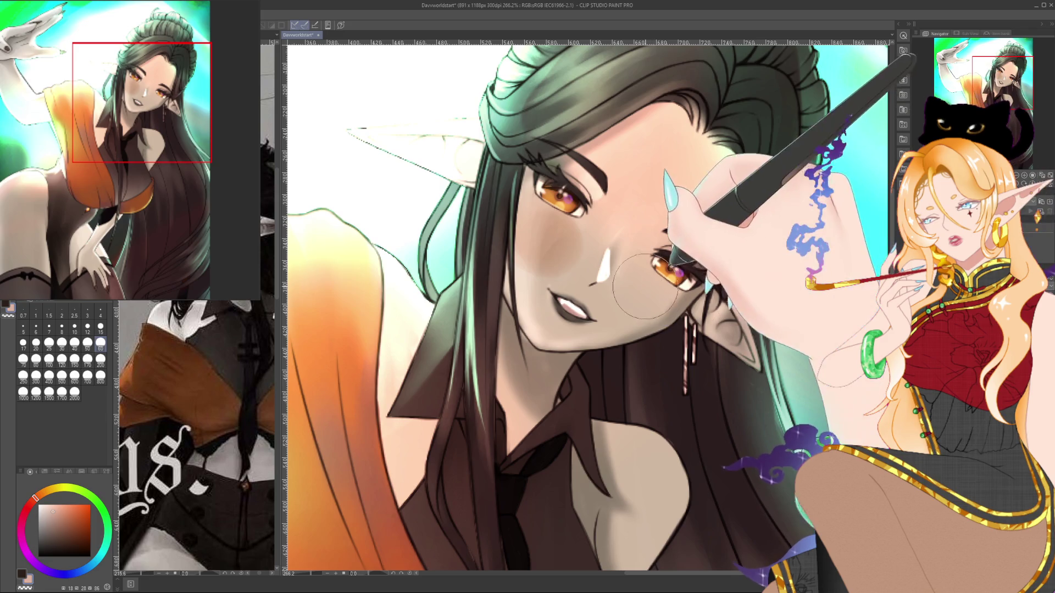
pyautogui.moveTo(583, 275); pyautogui.dragTo(530, 225)
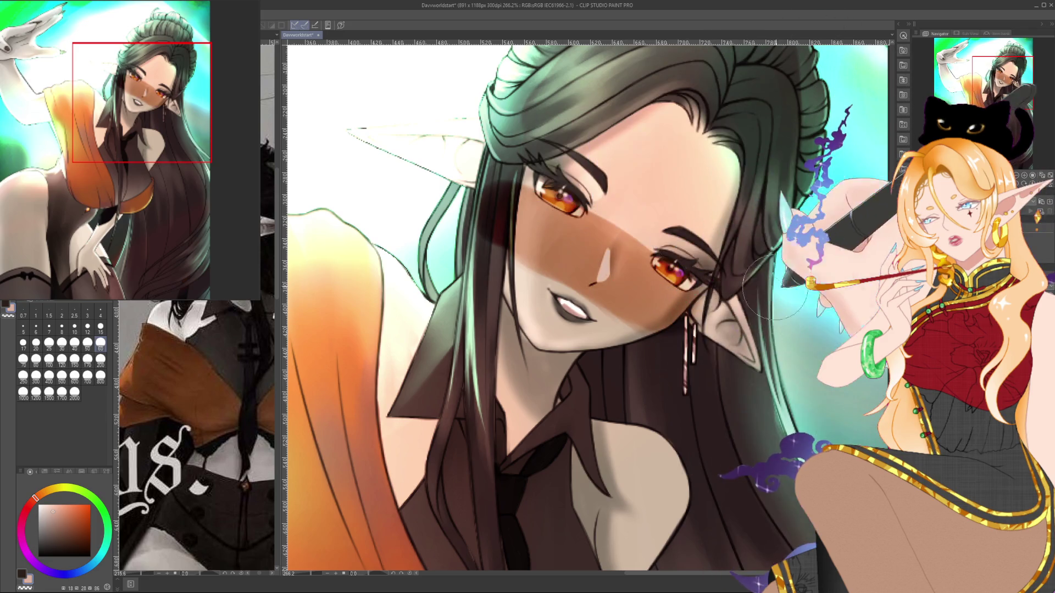
pyautogui.scroll(-5, 860, 247)
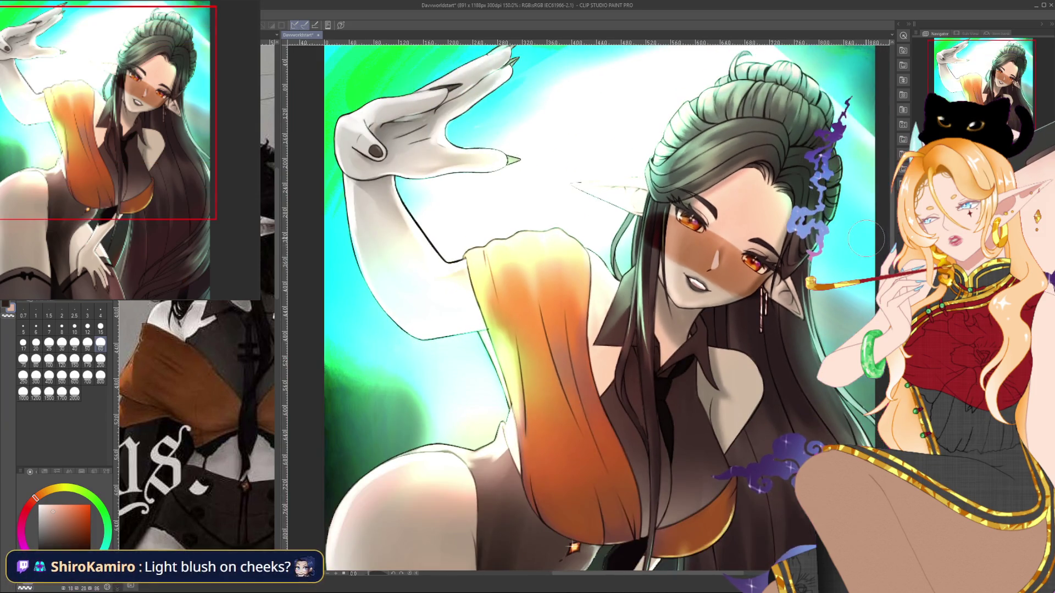
# Undo the brown shadow band across the elf's face.
pyautogui.scroll(4, 844, 237)
pyautogui.scroll(1, 843, 236)
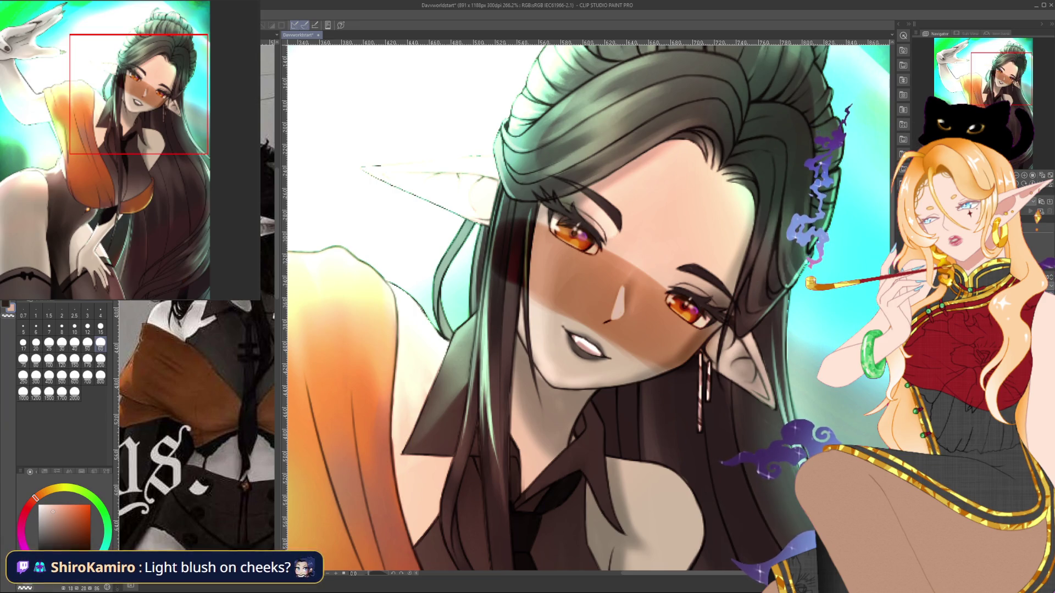
pyautogui.hotkey('ctrl', 'z')
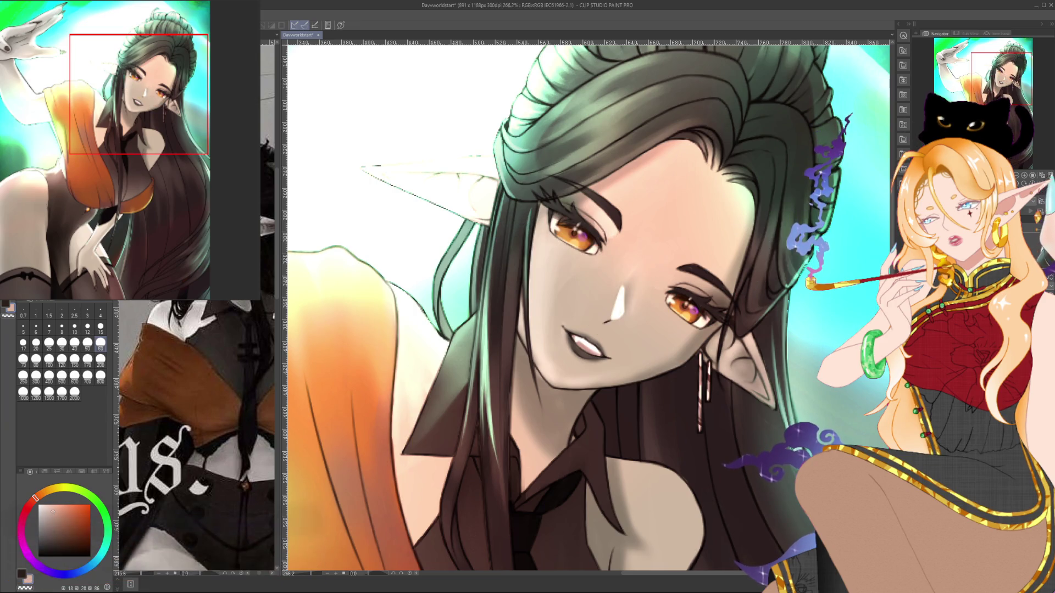
# Change the brush size through 15 and 10 to 60, then zoom out to 100%.
pyautogui.click(100, 328)
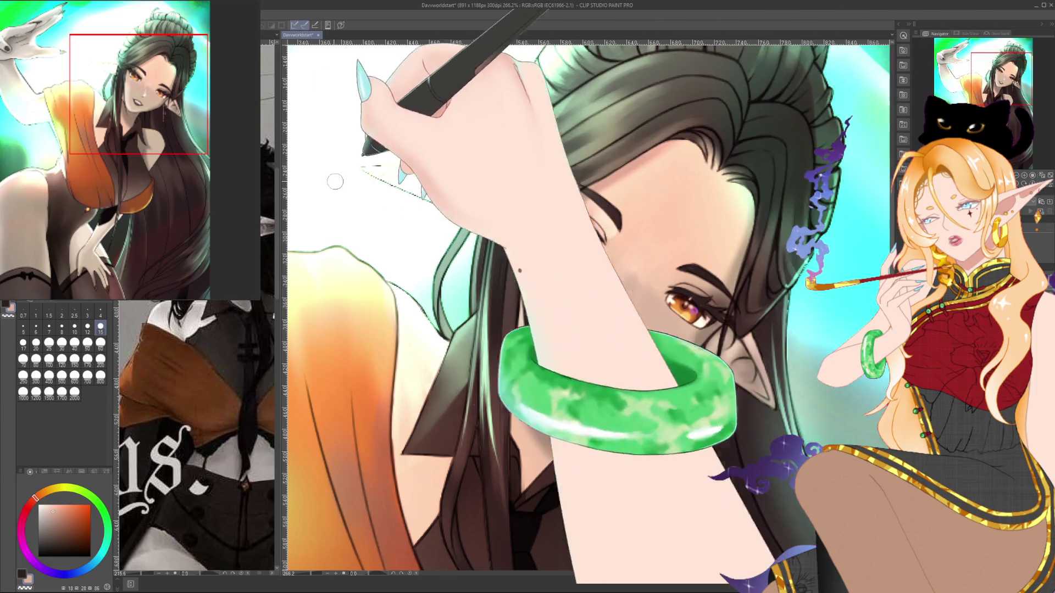
pyautogui.press('[')
pyautogui.press('[')
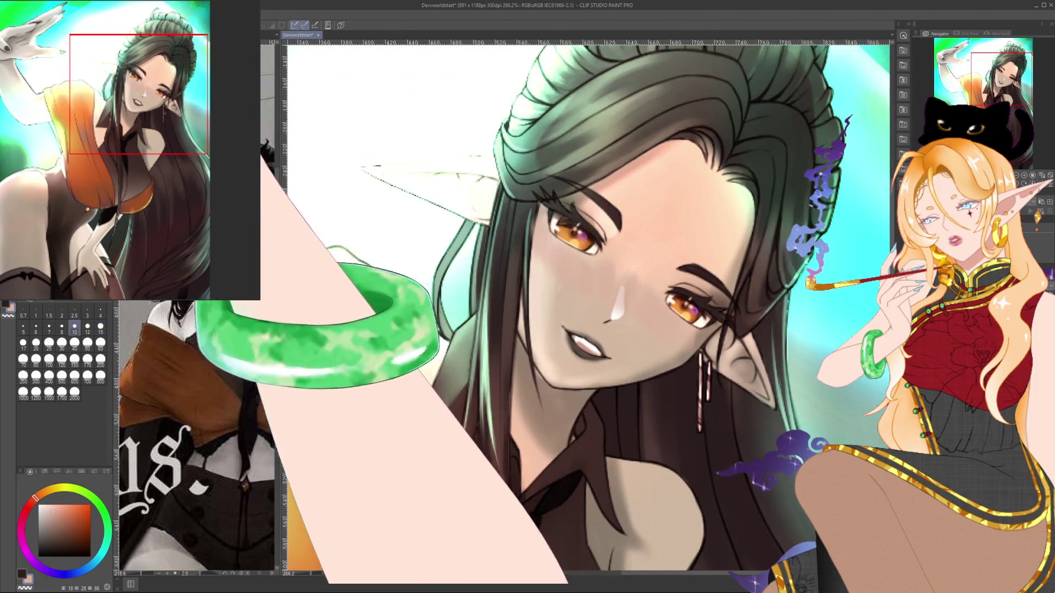
pyautogui.press(']')
pyautogui.press(']')
pyautogui.press(']')
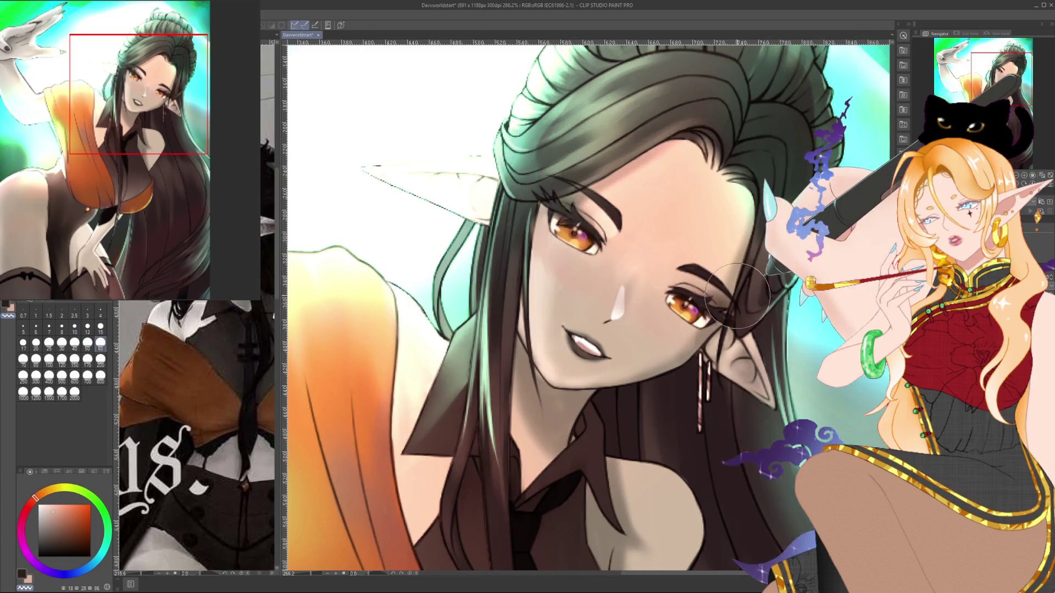
pyautogui.scroll(-5, 737, 295)
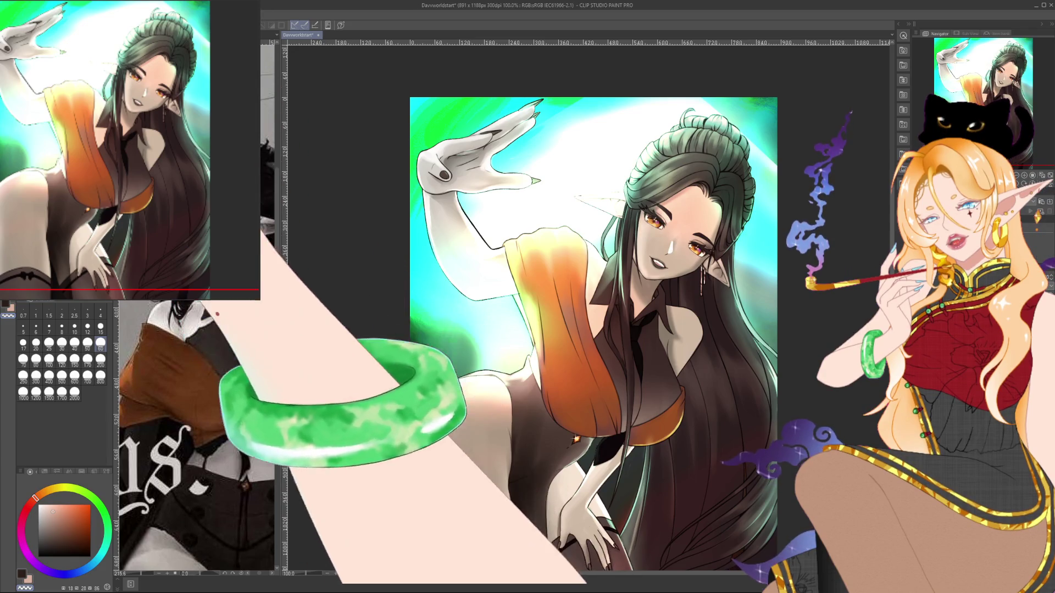
# Paint a pink cheek-and-nose blush at sizes 25 and 60, then eyedrop the thigh's pale skin tone.
pyautogui.press('[')
pyautogui.press('[')
pyautogui.press('[')
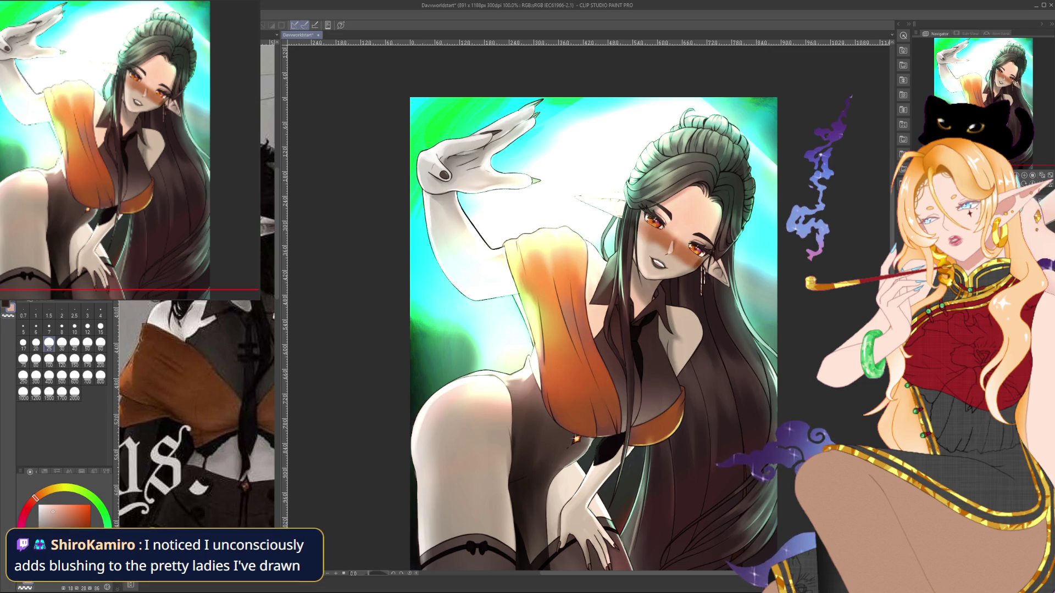
pyautogui.click(100, 345)
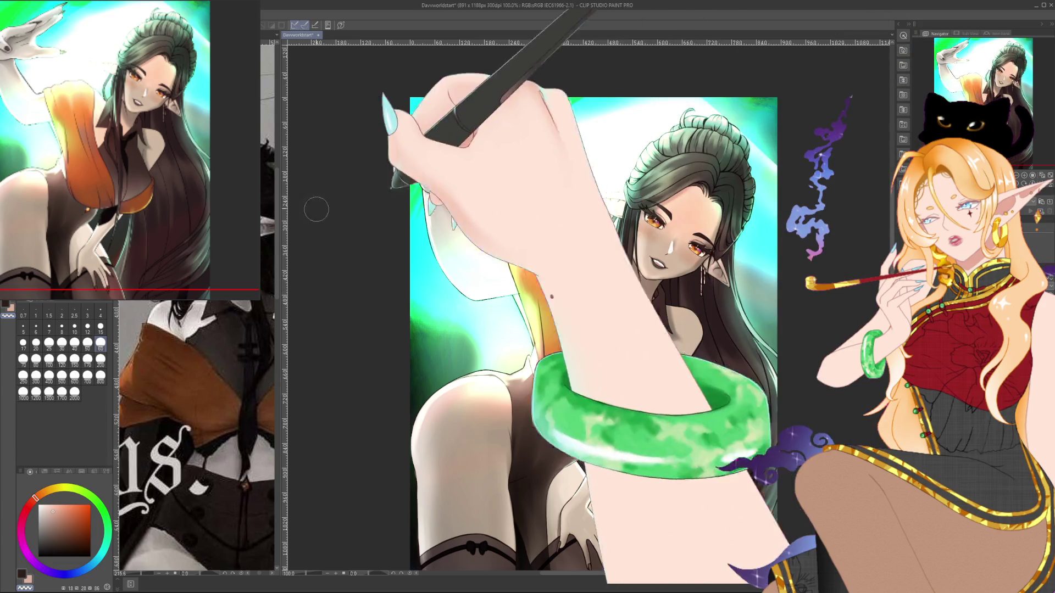
pyautogui.keyDown('alt'); pyautogui.click(361, 217); pyautogui.keyUp('alt')
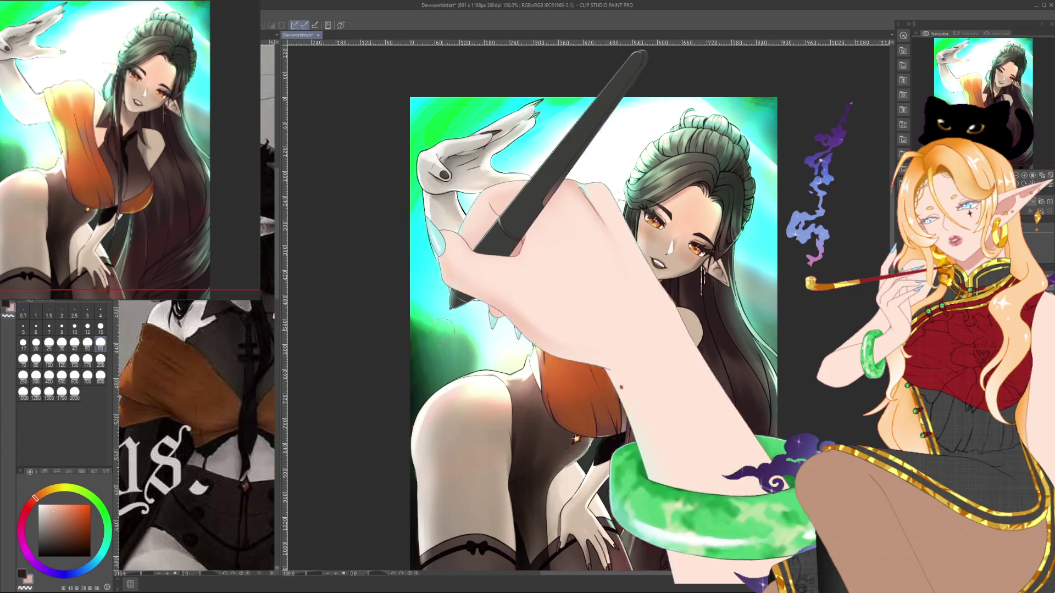
pyautogui.keyDown('alt'); pyautogui.click(504, 385); pyautogui.keyUp('alt')
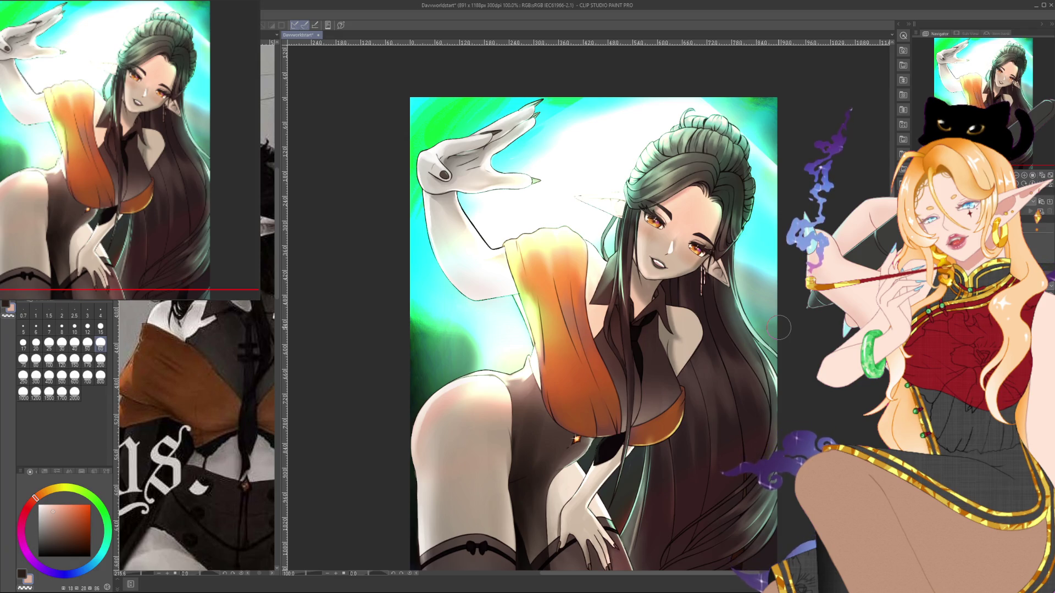
# Soften the skin shading on the raised arm using brush sizes 25, 60, 15 and 30.
pyautogui.press('[')
pyautogui.press('[')
pyautogui.press('[')
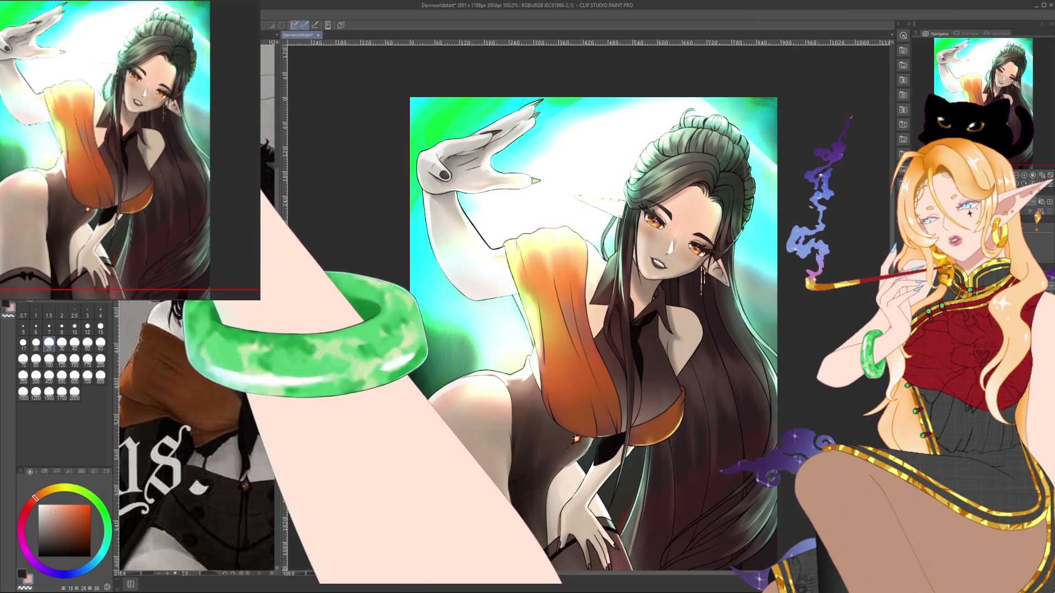
pyautogui.click(101, 343)
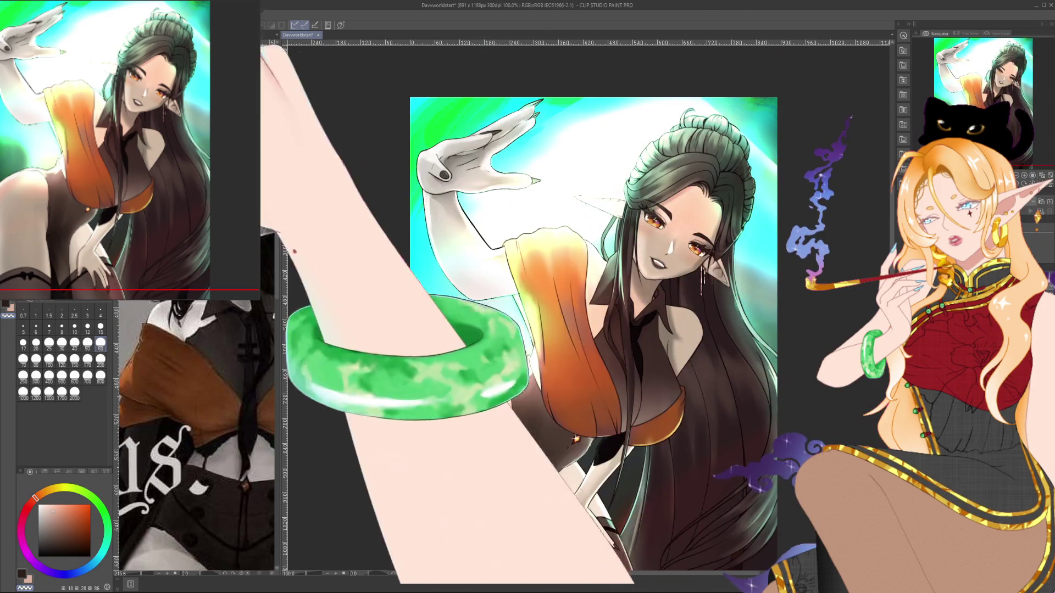
pyautogui.click(100, 328)
pyautogui.click(61, 344)
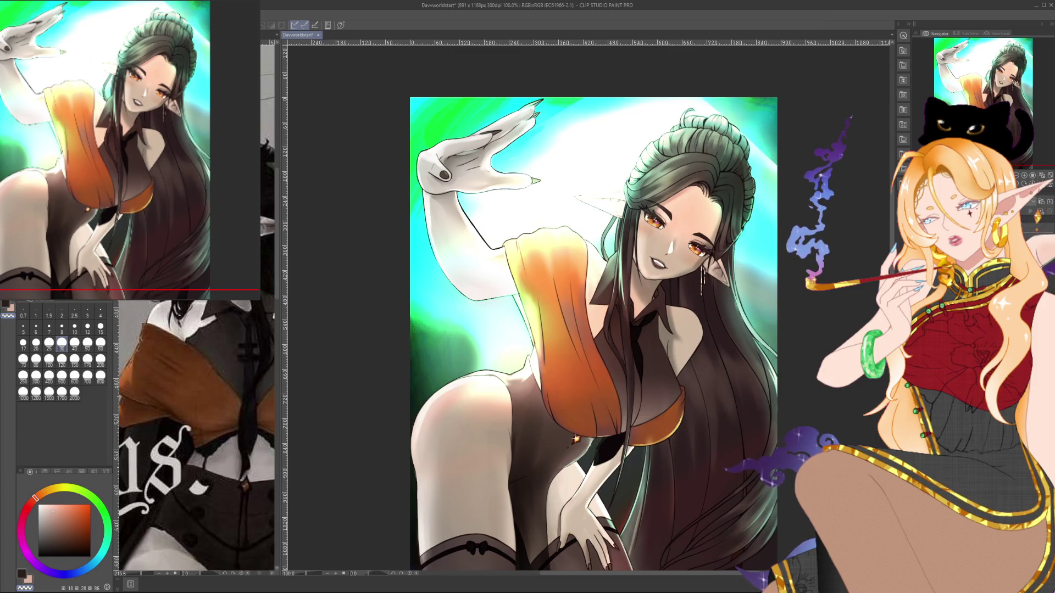
# Compare the recent hair, thigh and overall shading via undo/redo, then switch to a size-200 brush.
pyautogui.hotkey('ctrl', 'z')
pyautogui.hotkey('ctrl', 'y')
pyautogui.hotkey('ctrl', 'z')
pyautogui.hotkey('ctrl', 'y')
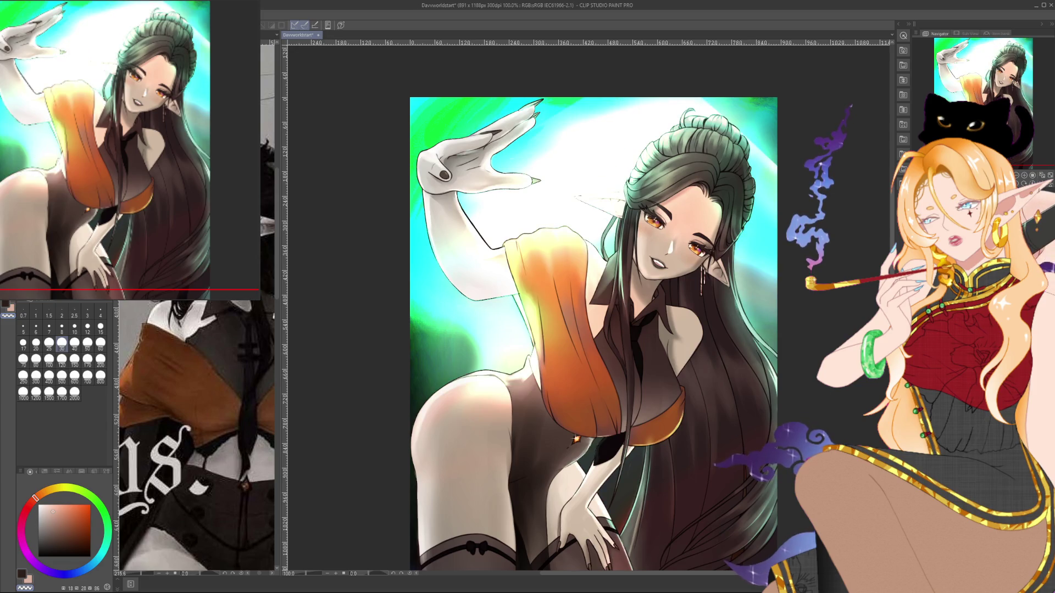
pyautogui.hotkey('ctrl', 'z')
pyautogui.hotkey('ctrl', 'y')
pyautogui.hotkey('ctrl', 'z')
pyautogui.hotkey('ctrl', 'y')
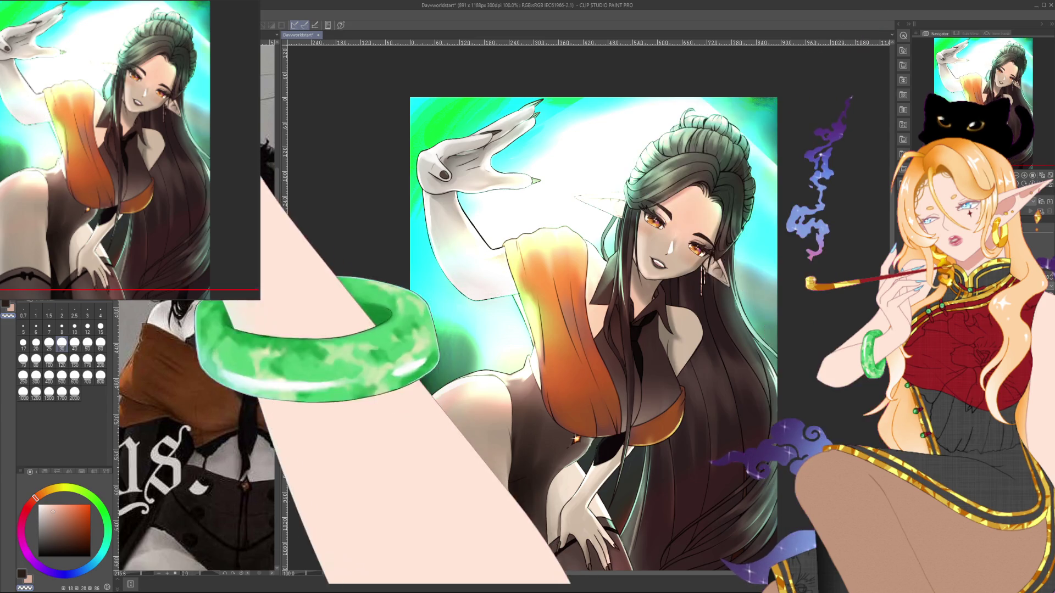
pyautogui.click(101, 360)
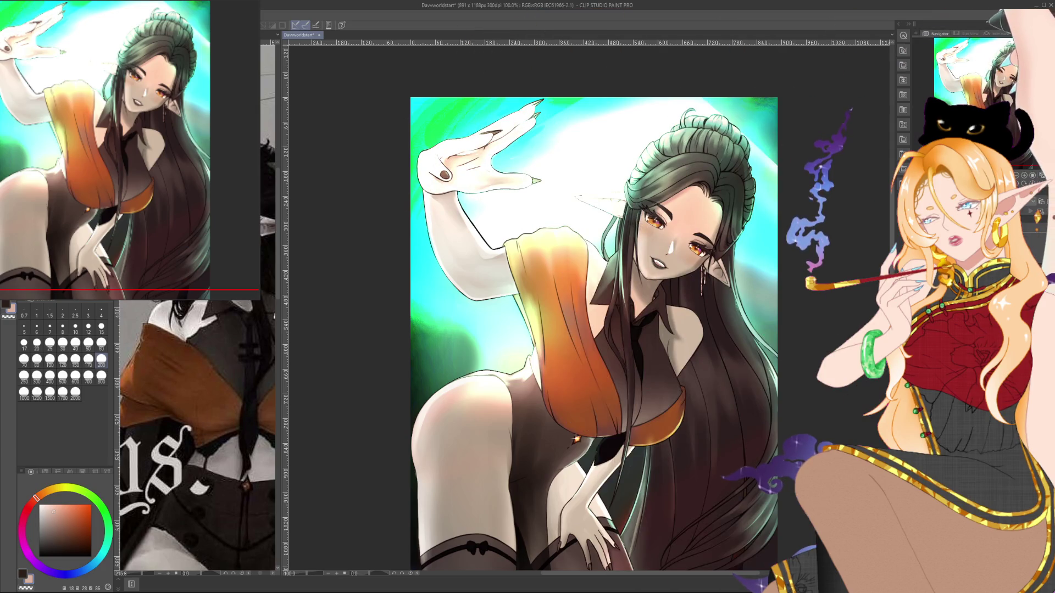
# Darken the soft grey shading on the raised white sleeve, return to size 30, and pan up-left.
pyautogui.hotkey('ctrl', 'z')
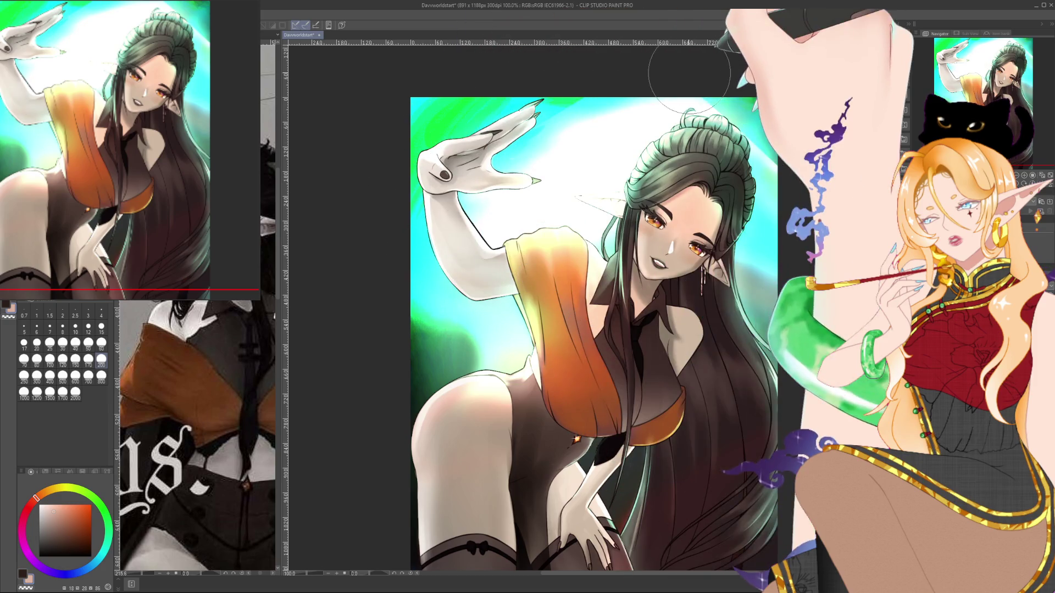
pyautogui.click(63, 342)
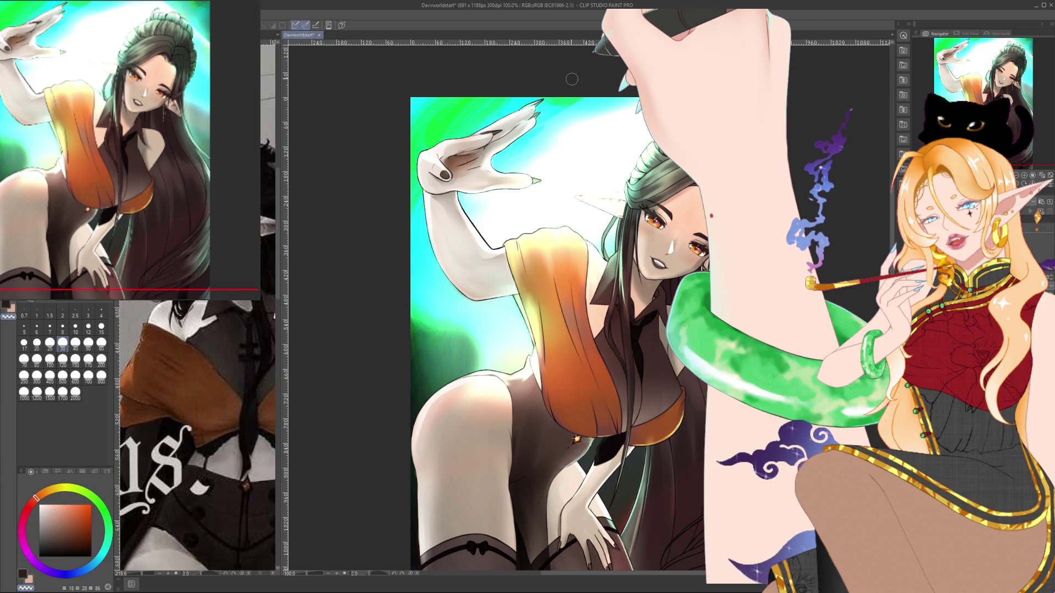
pyautogui.moveTo(571, 79); pyautogui.dragTo(528, 48)
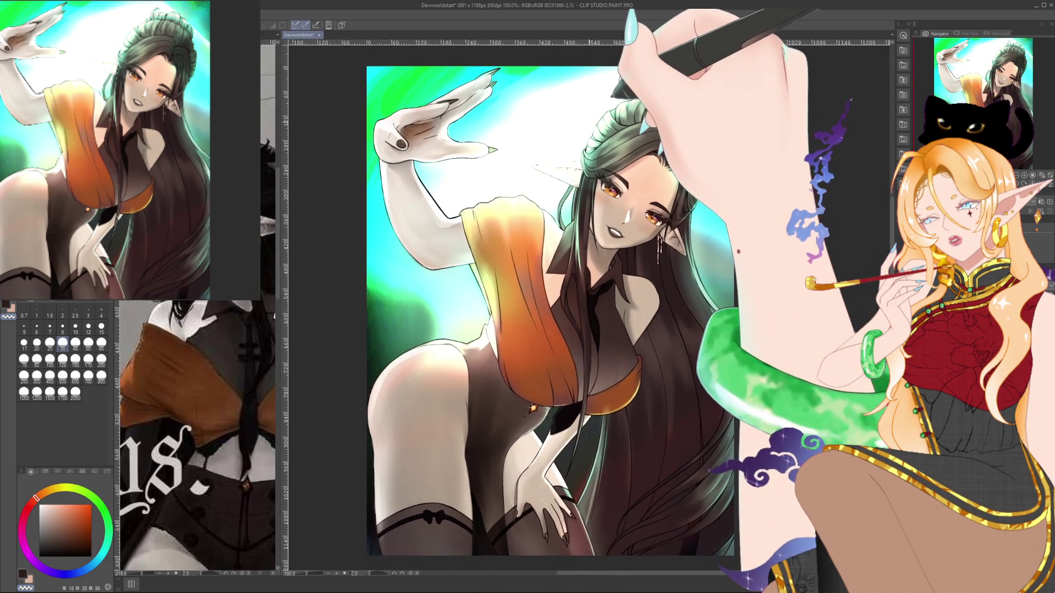
# Zoom onto the face, dot a small dark mark beside the eye at size 4, then zoom back out.
pyautogui.scroll(5, 641, 209)
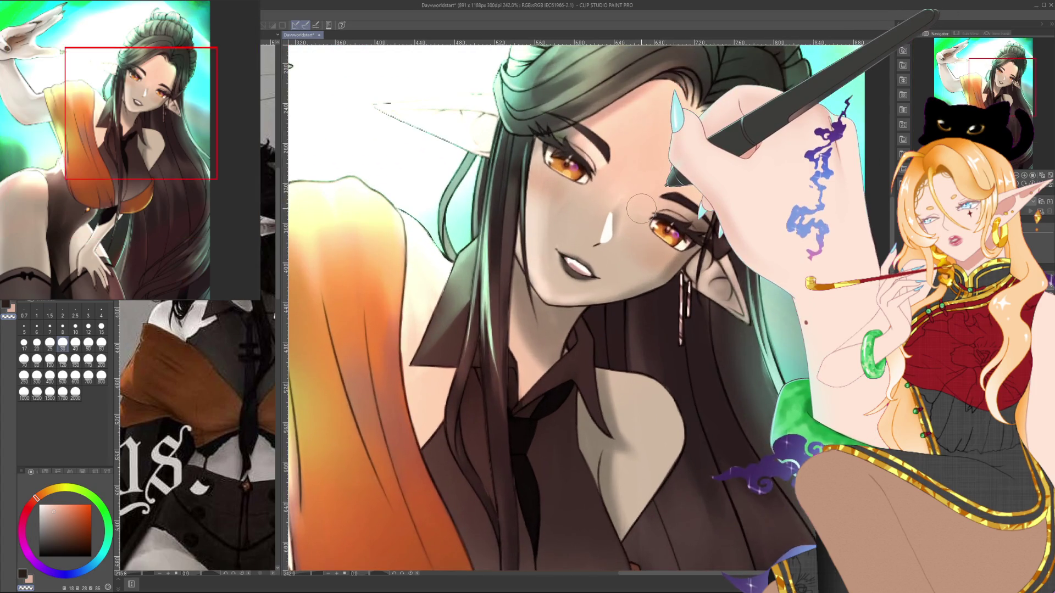
pyautogui.click(102, 312)
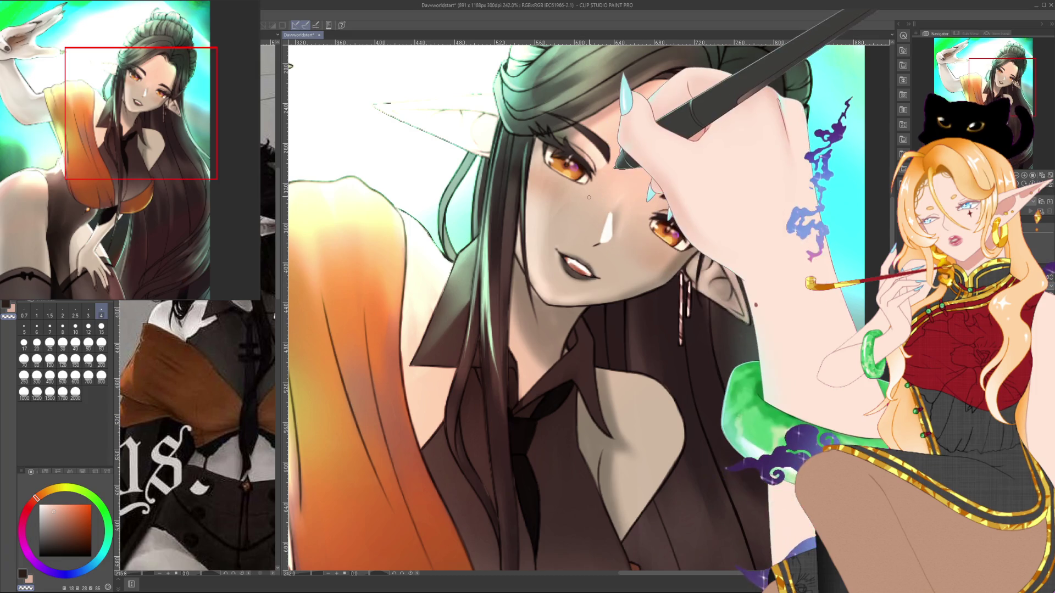
pyautogui.scroll(-5, 588, 196)
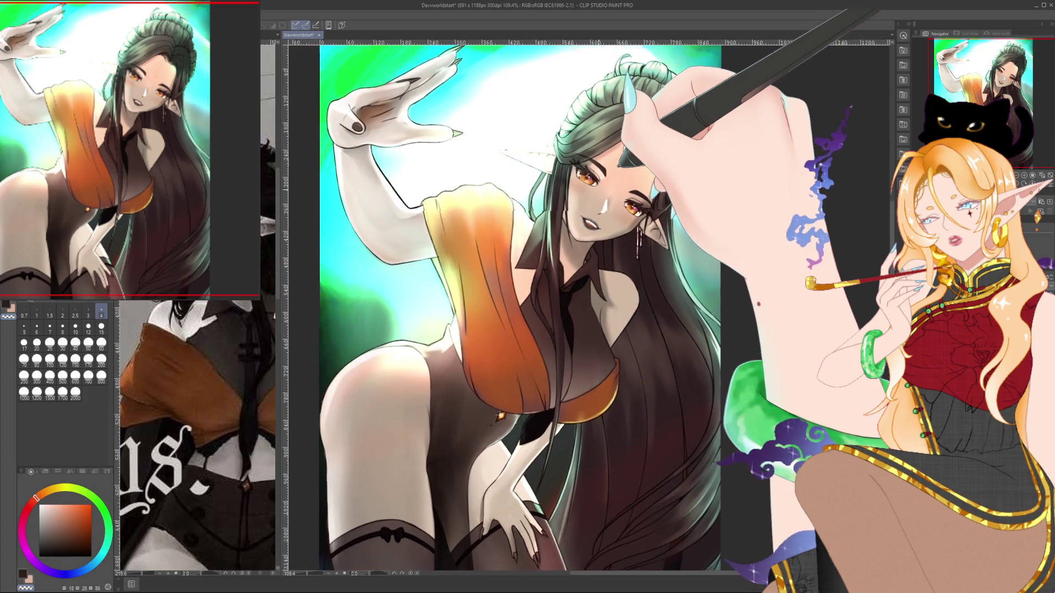
pyautogui.moveTo(538, 297); pyautogui.dragTo(563, 310)
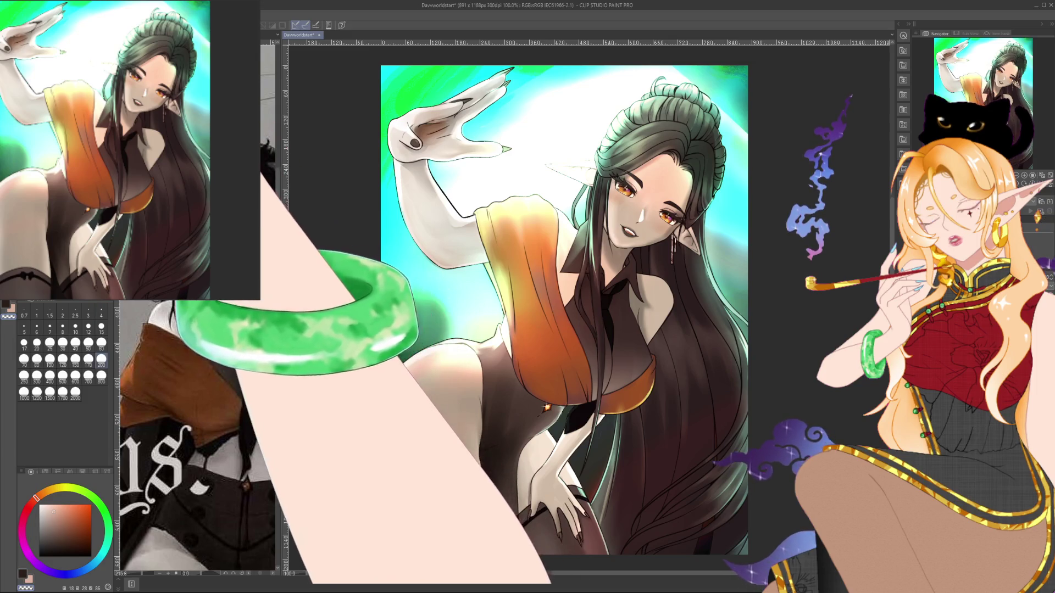
# Shade the figure with brush sizes 15, 200 and 60, then widen the greyscale reference pane.
pyautogui.click(101, 328)
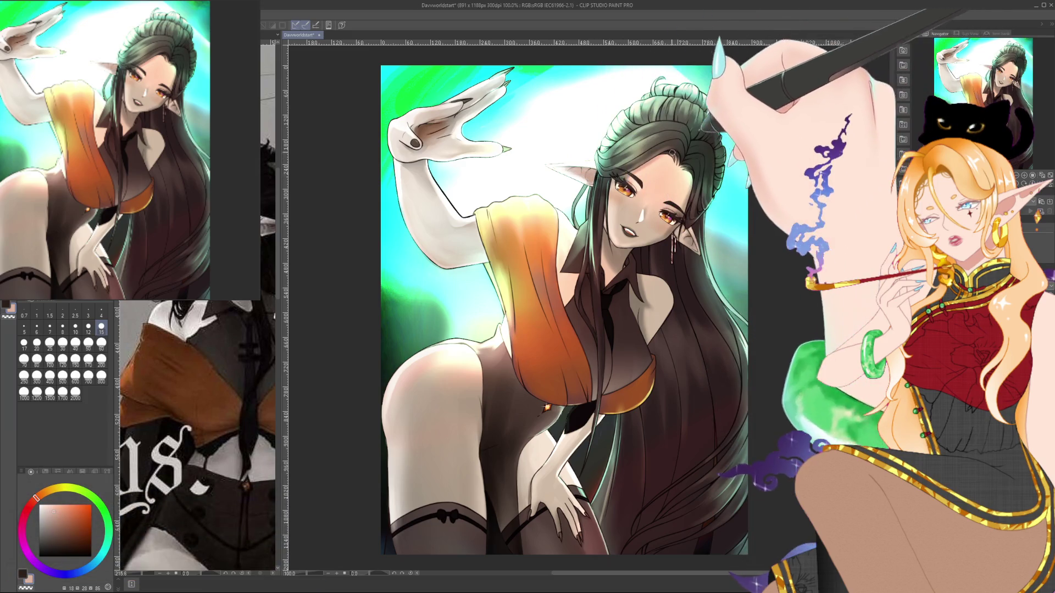
pyautogui.click(101, 359)
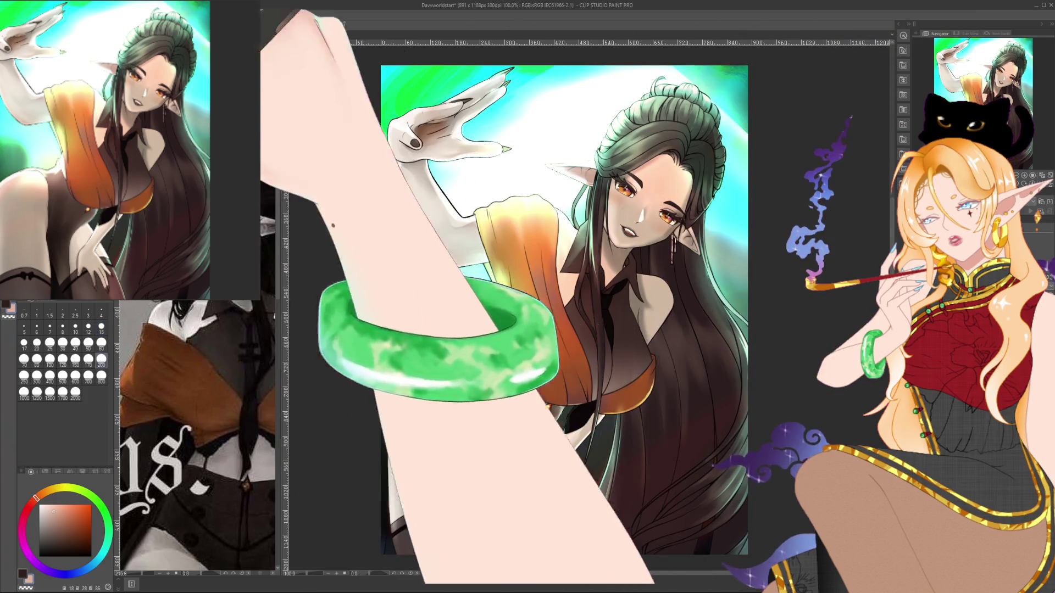
pyautogui.click(101, 343)
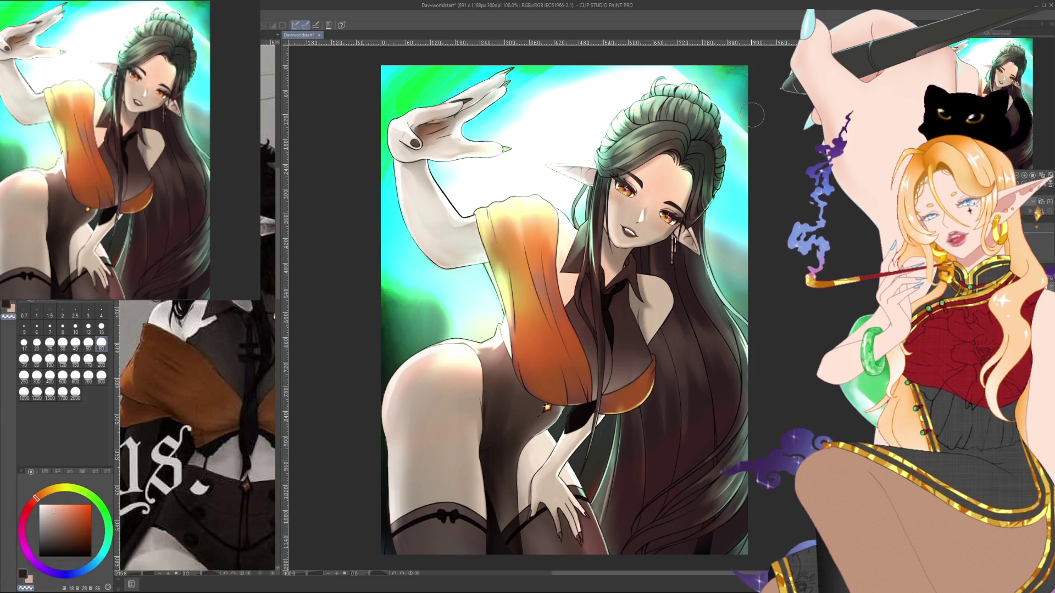
pyautogui.moveTo(751, 115); pyautogui.dragTo(720, 116)
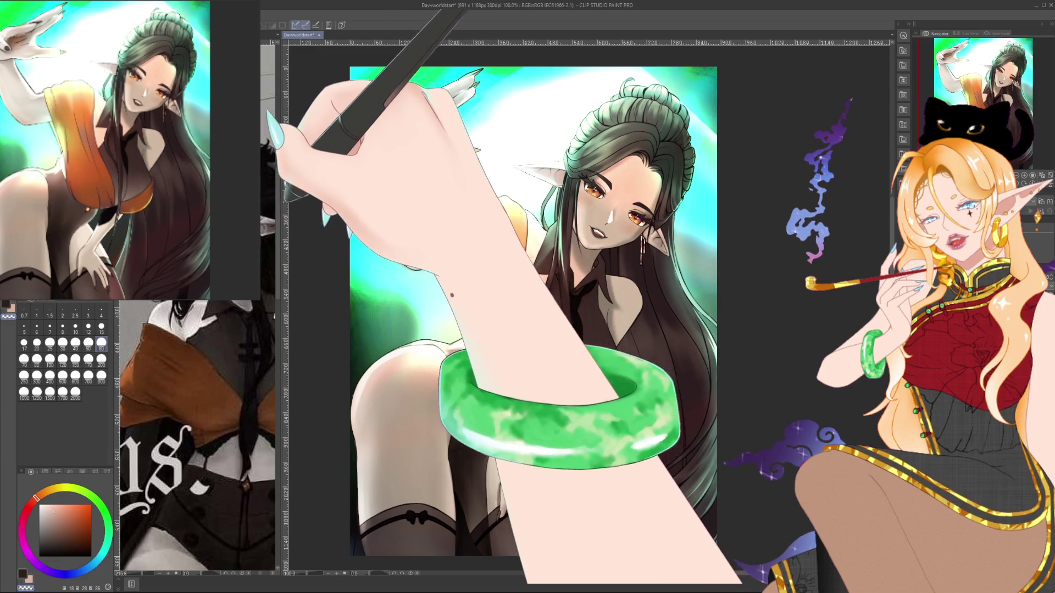
pyautogui.moveTo(279, 220); pyautogui.dragTo(455, 220)
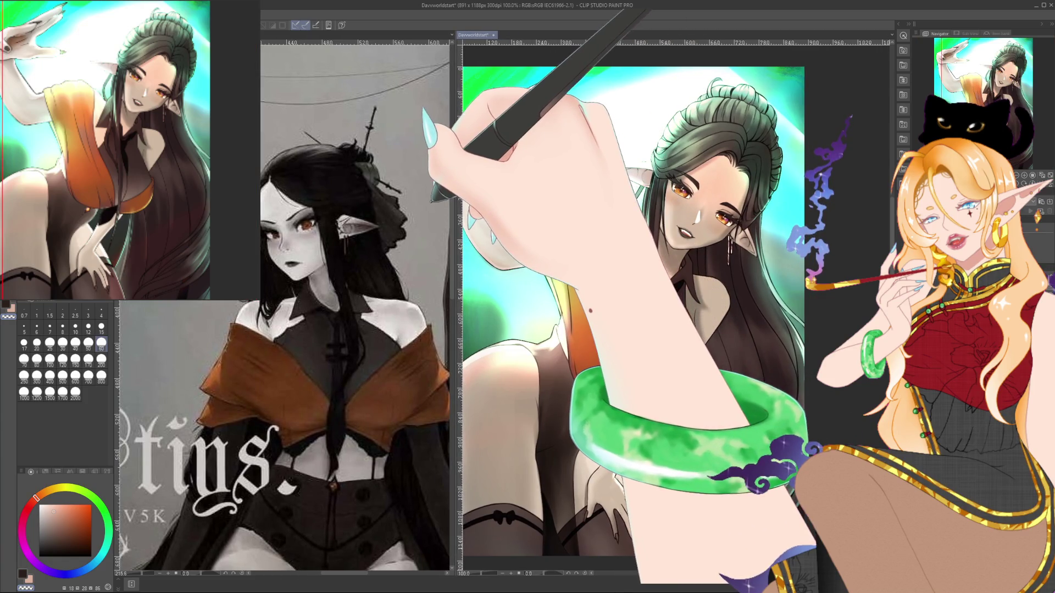
# Switch to the DavvWorldStart.jpg reference and scroll it to show the dark outfit and shorts.
pyautogui.scroll(-2, 529, 228)
pyautogui.moveTo(529, 228); pyautogui.dragTo(563, 238)
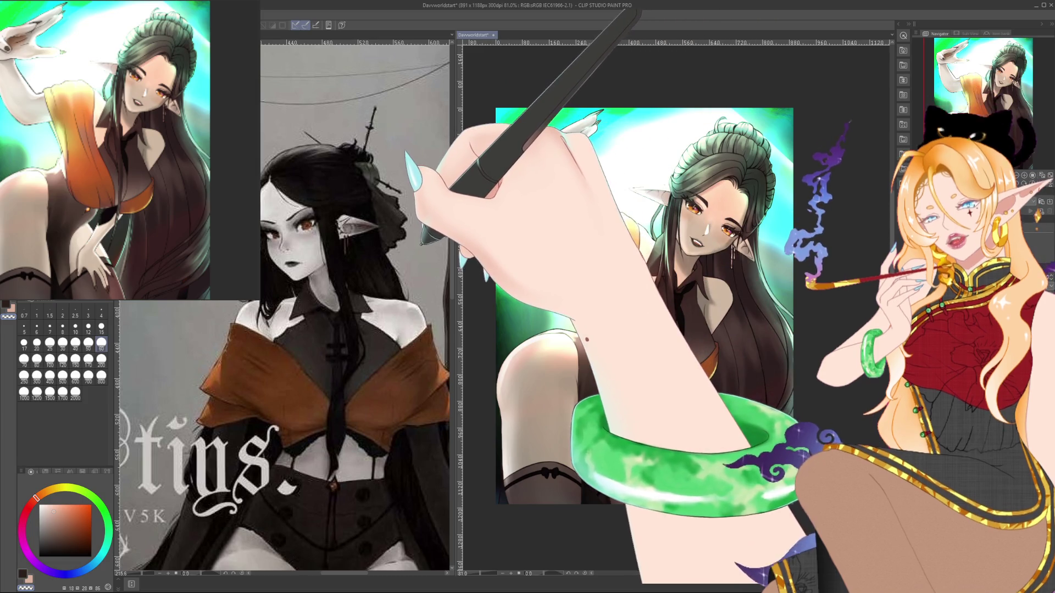
pyautogui.hotkey('ctrl', 'Tab')
pyautogui.scroll(-10, 283, 308)
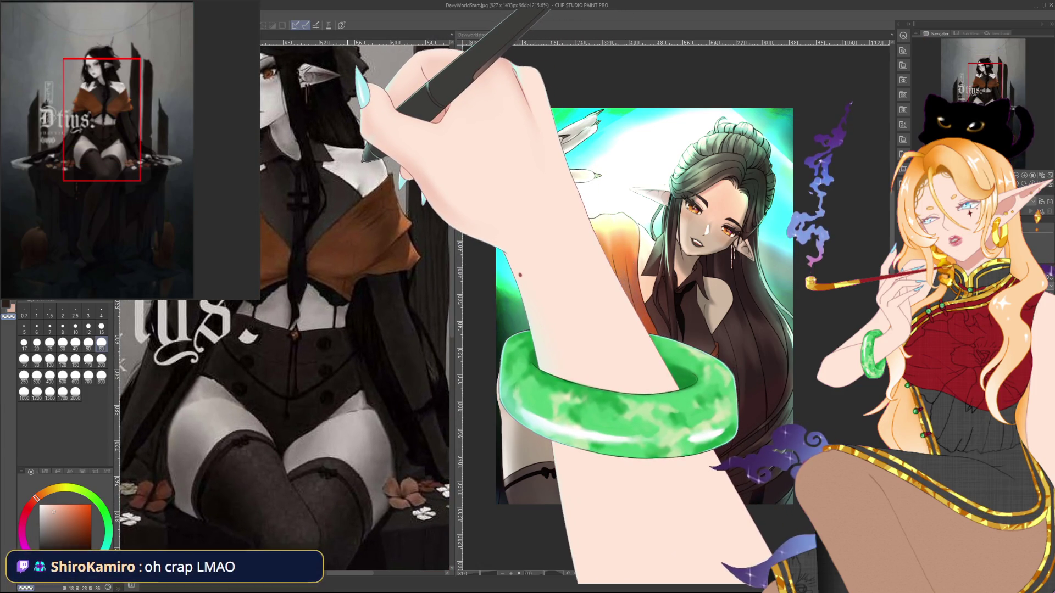
pyautogui.scroll(2, 283, 307)
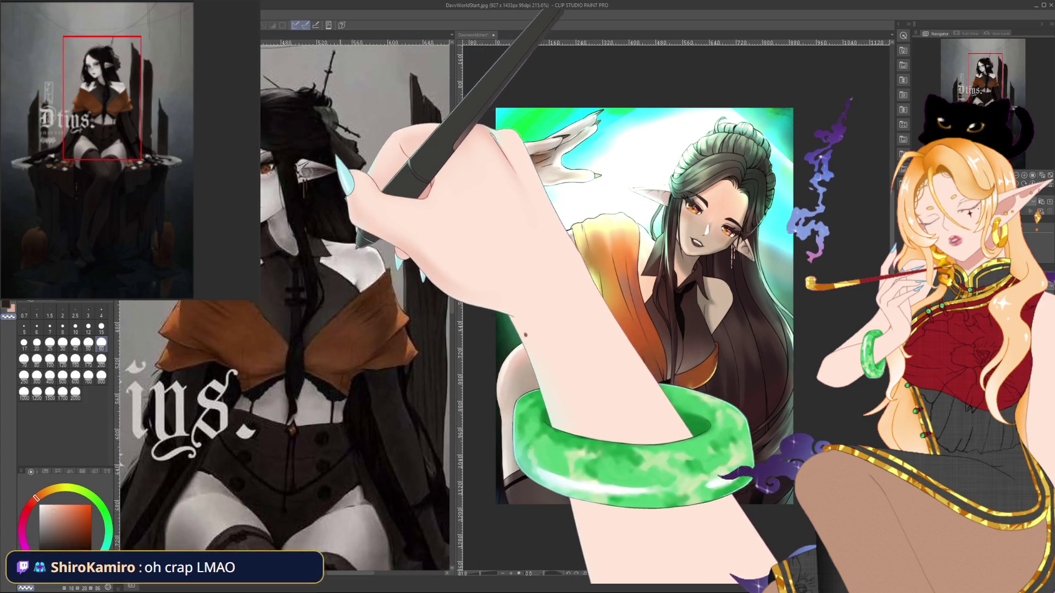
pyautogui.scroll(5, 283, 308)
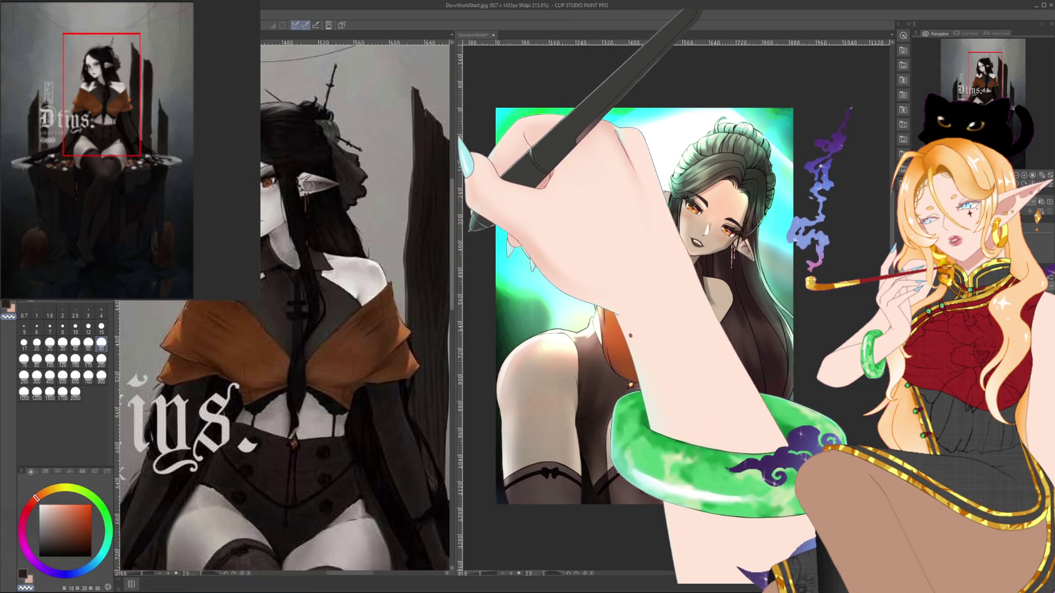
# Narrow the reference pane and return to the illustration document.
pyautogui.moveTo(451, 237); pyautogui.dragTo(340, 236)
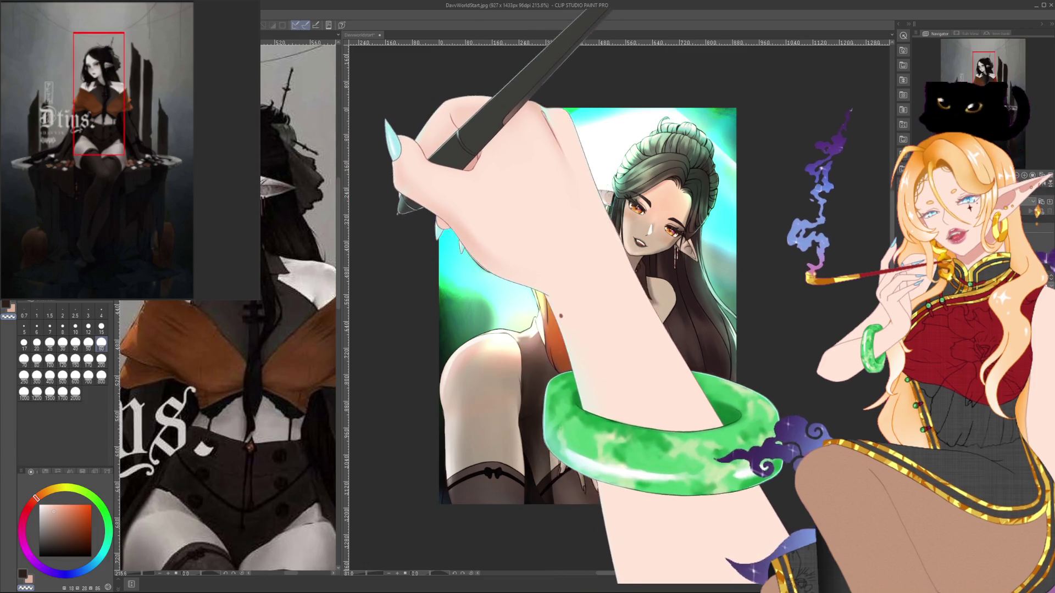
pyautogui.hotkey('ctrl', 'Tab')
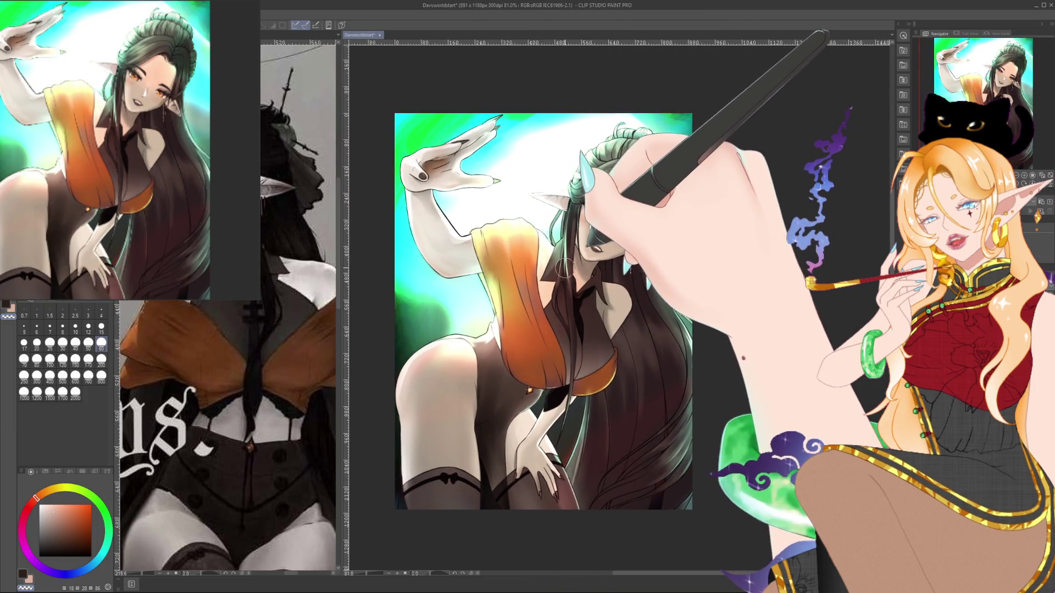
pyautogui.scroll(1, 653, 266)
# Pick near-black and step the brush through sizes 4, 10, 15 and 25.
pyautogui.moveTo(653, 266); pyautogui.dragTo(695, 246)
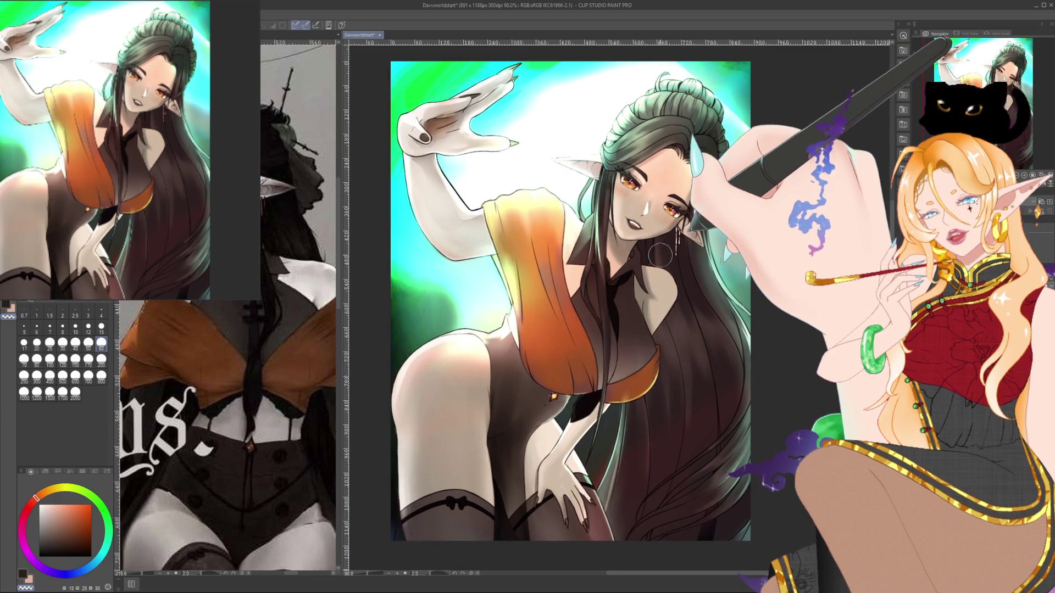
pyautogui.keyDown('alt'); pyautogui.click(650, 268); pyautogui.keyUp('alt')
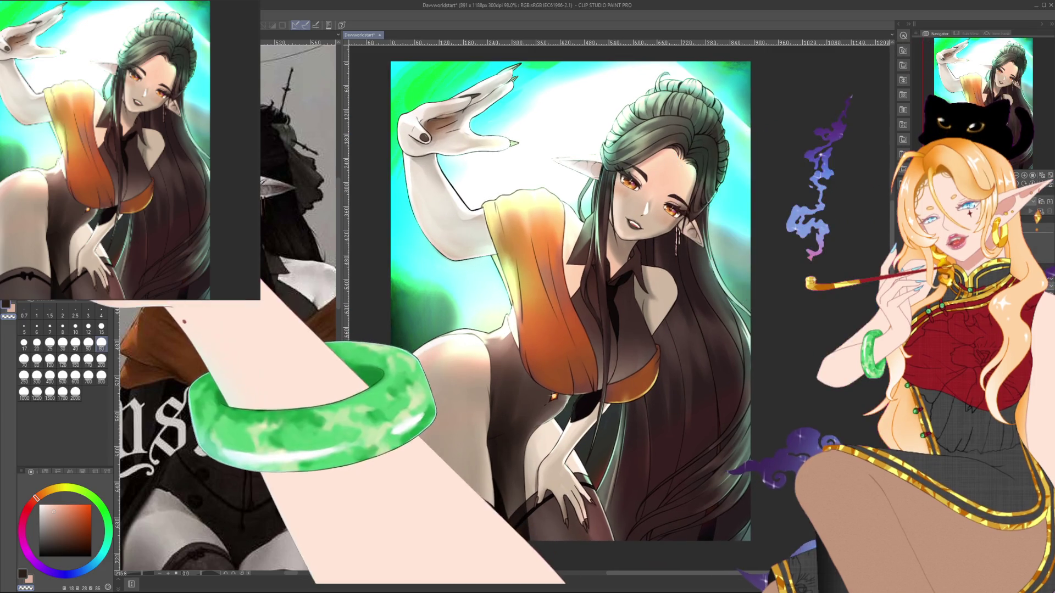
pyautogui.click(101, 311)
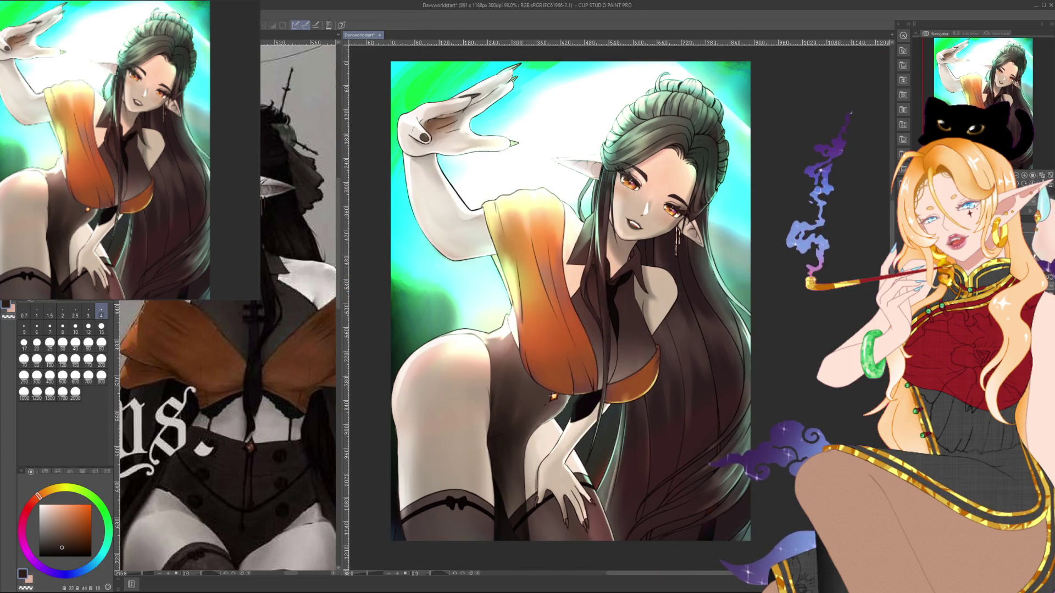
pyautogui.click(75, 328)
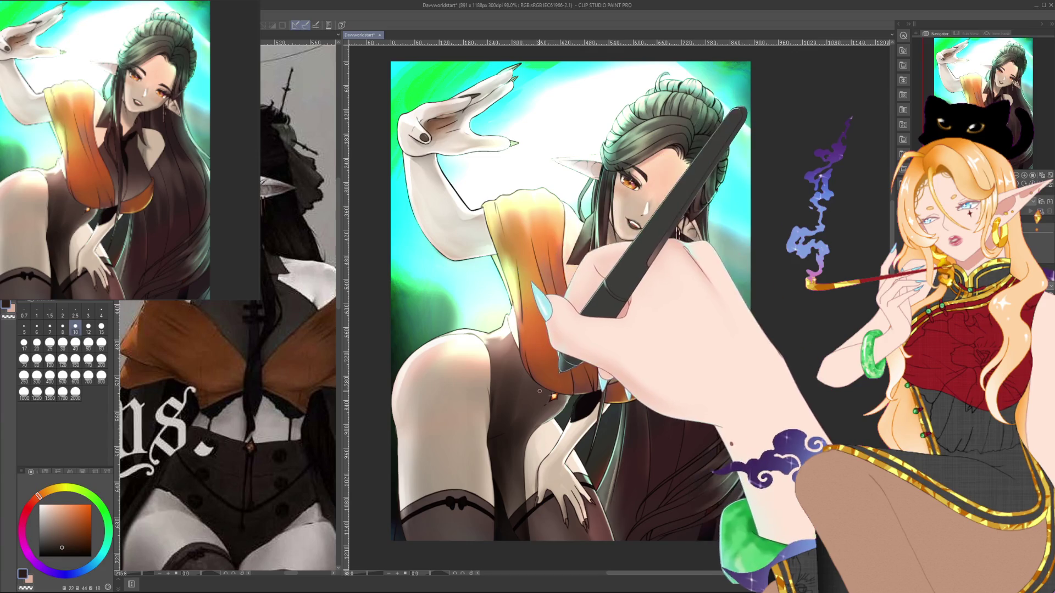
pyautogui.press(']')
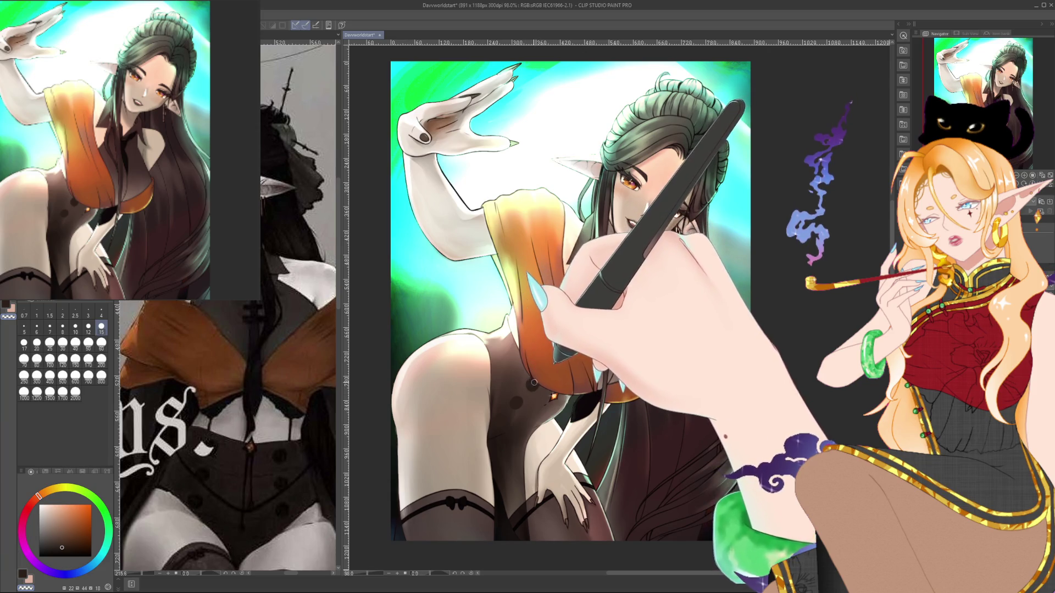
pyautogui.click(49, 344)
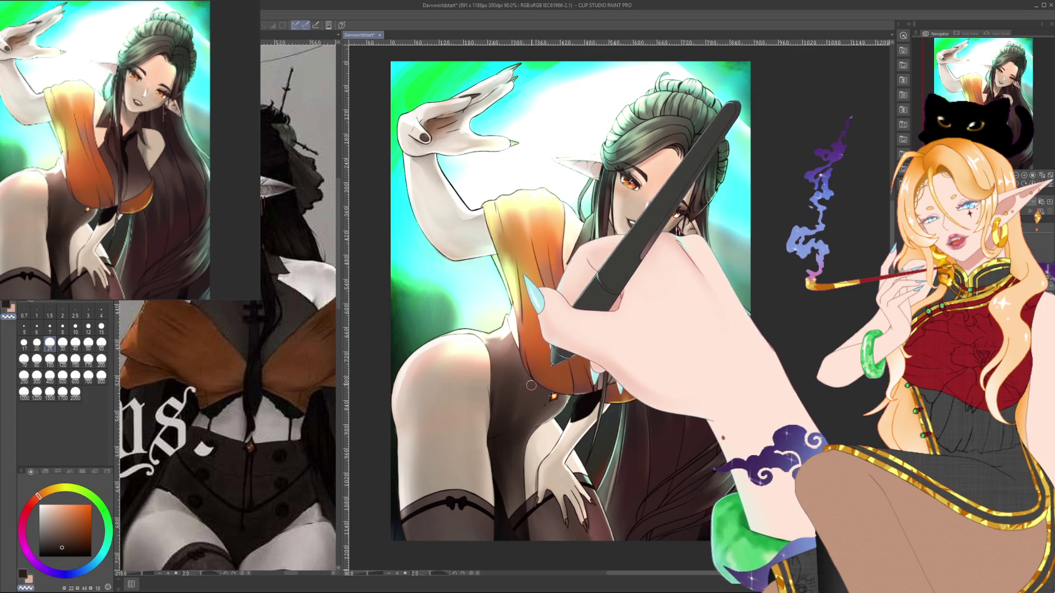
# Dab small dark touch-up dots on the outfit, adjusting the brush between sizes 150 and 25.
pyautogui.click(529, 385)
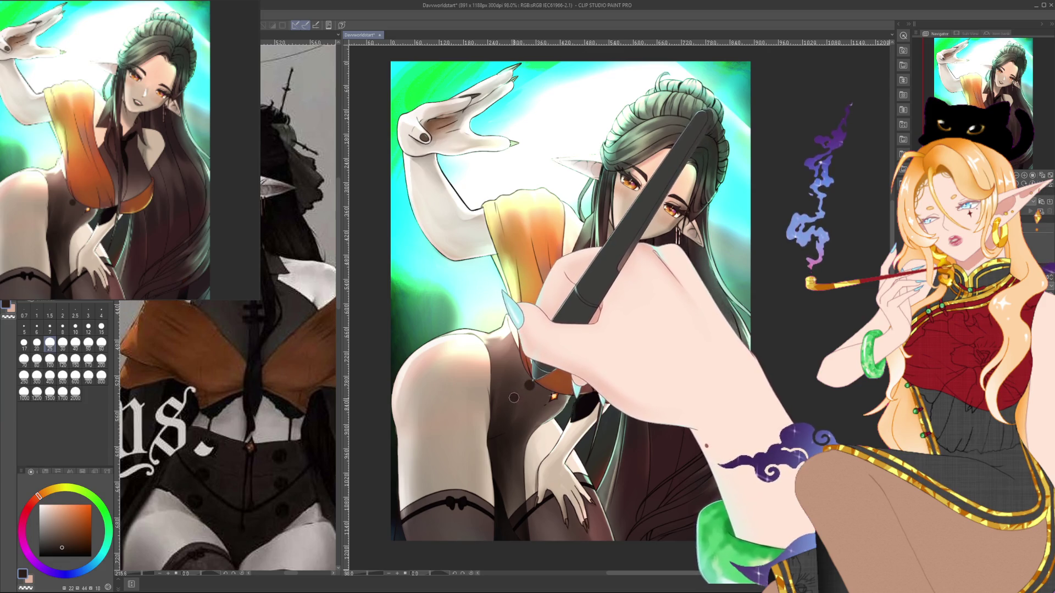
pyautogui.click(512, 399)
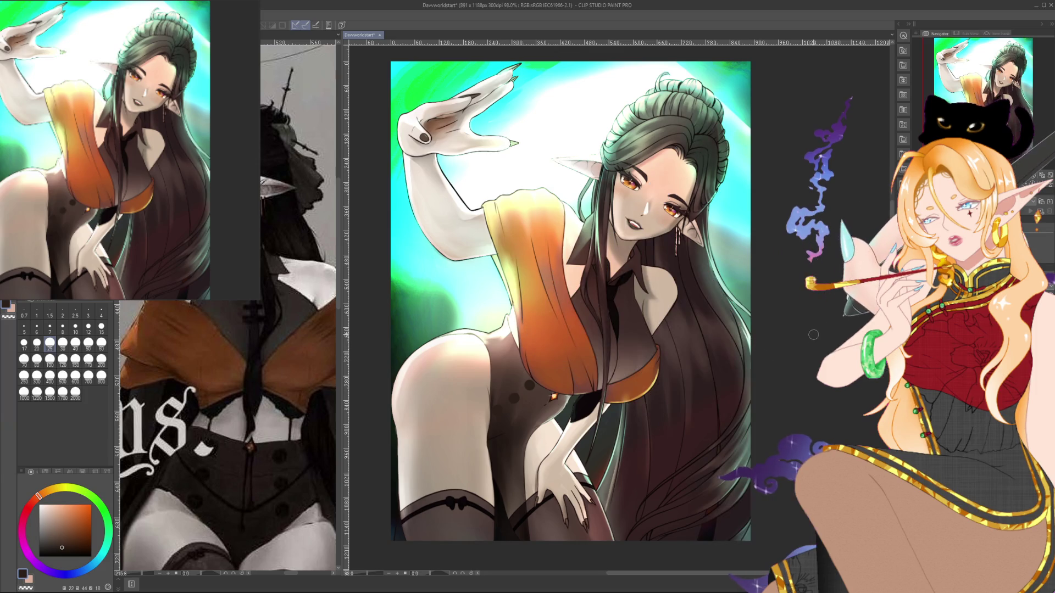
pyautogui.click(75, 358)
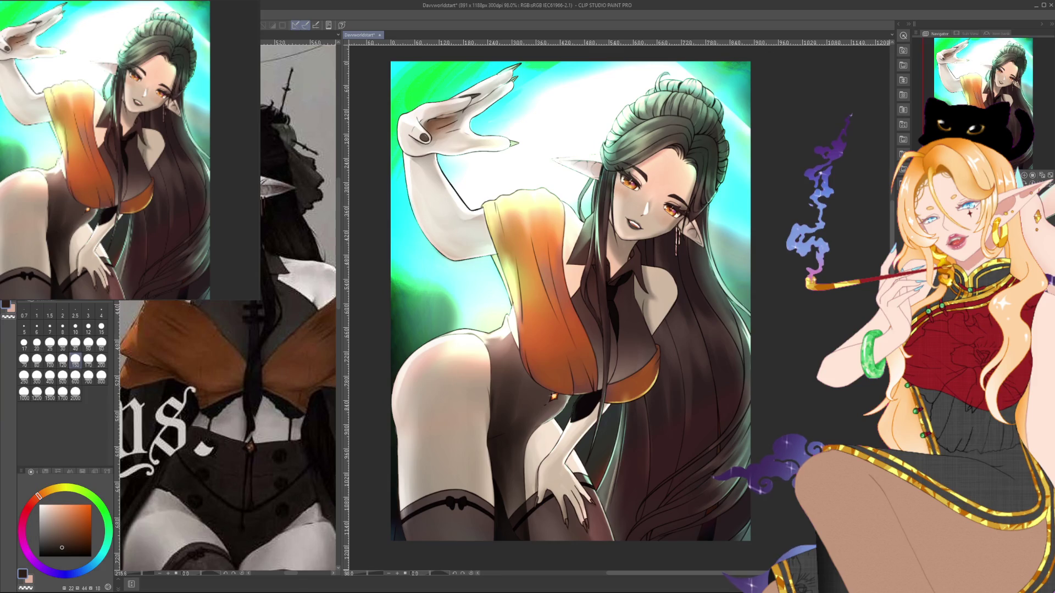
pyautogui.click(50, 342)
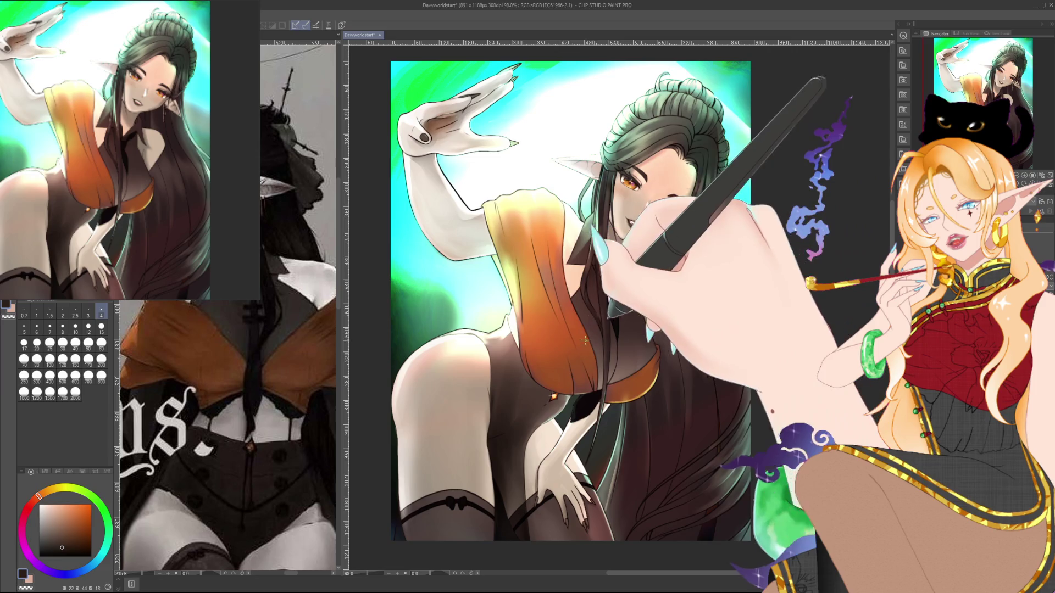
pyautogui.click(63, 329)
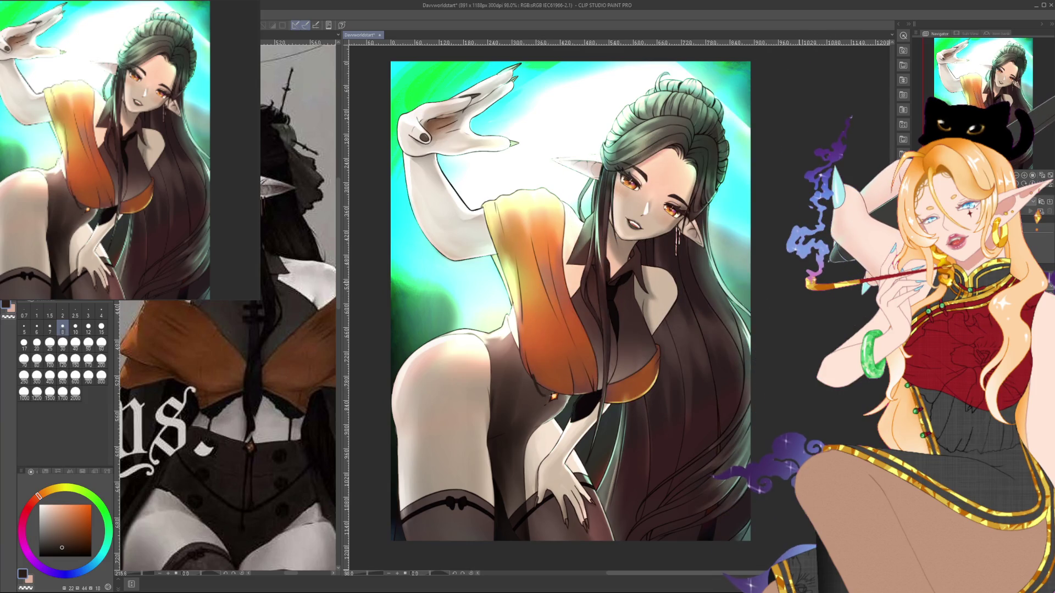
pyautogui.moveTo(798, 283); pyautogui.dragTo(762, 278)
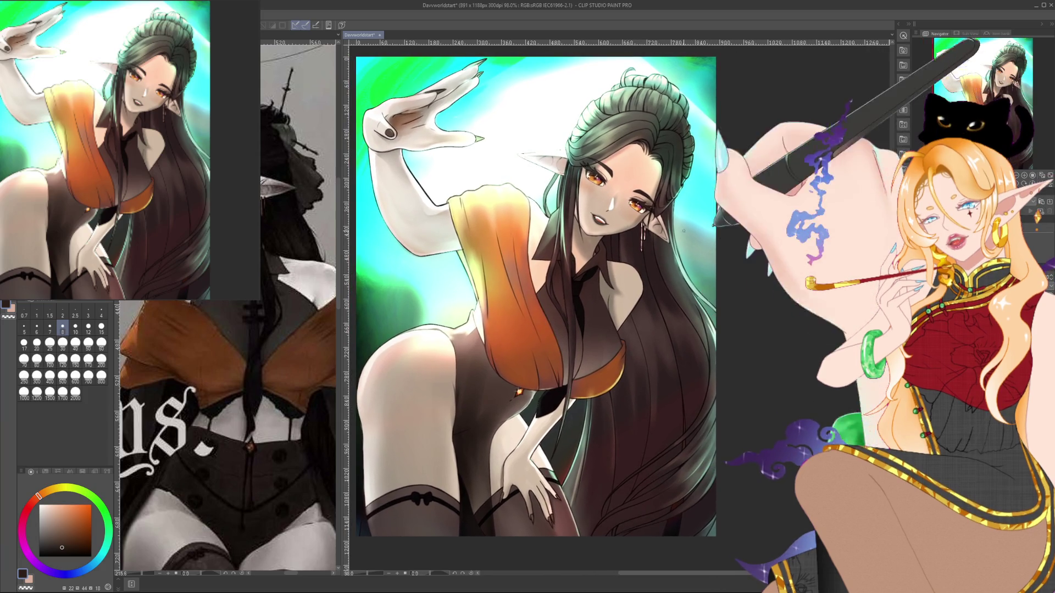
# Zoom in on the head and draw a thin dark hairpin from the bun with a size-4 brush.
pyautogui.scroll(4, 671, 192)
pyautogui.moveTo(549, 219); pyautogui.dragTo(544, 440)
pyautogui.click(101, 312)
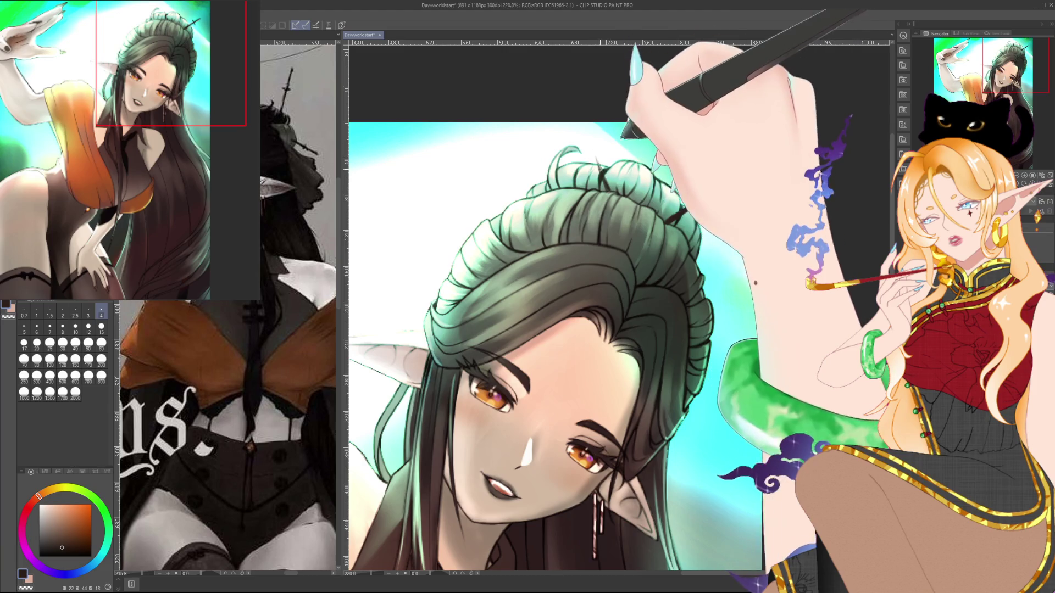
pyautogui.moveTo(604, 179); pyautogui.dragTo(588, 135)
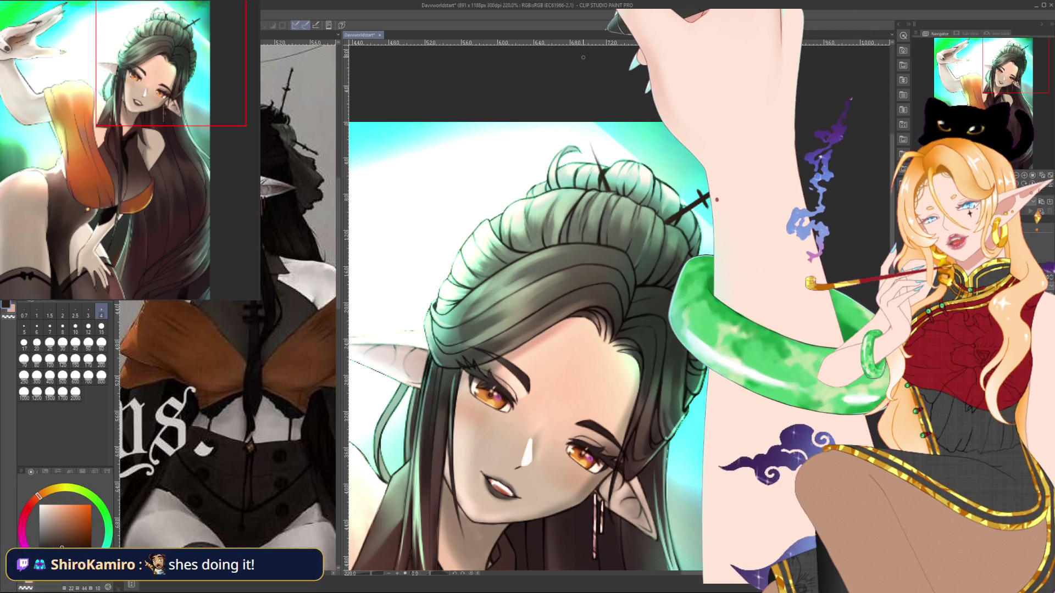
pyautogui.scroll(-5, 624, 88)
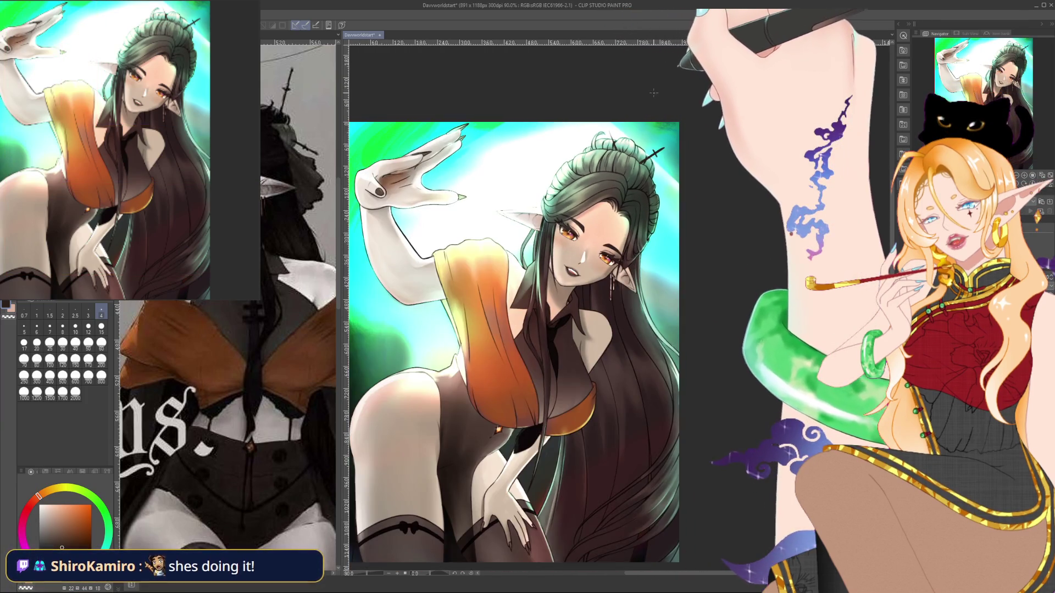
pyautogui.scroll(-2, 624, 88)
pyautogui.moveTo(653, 101); pyautogui.dragTo(679, 102)
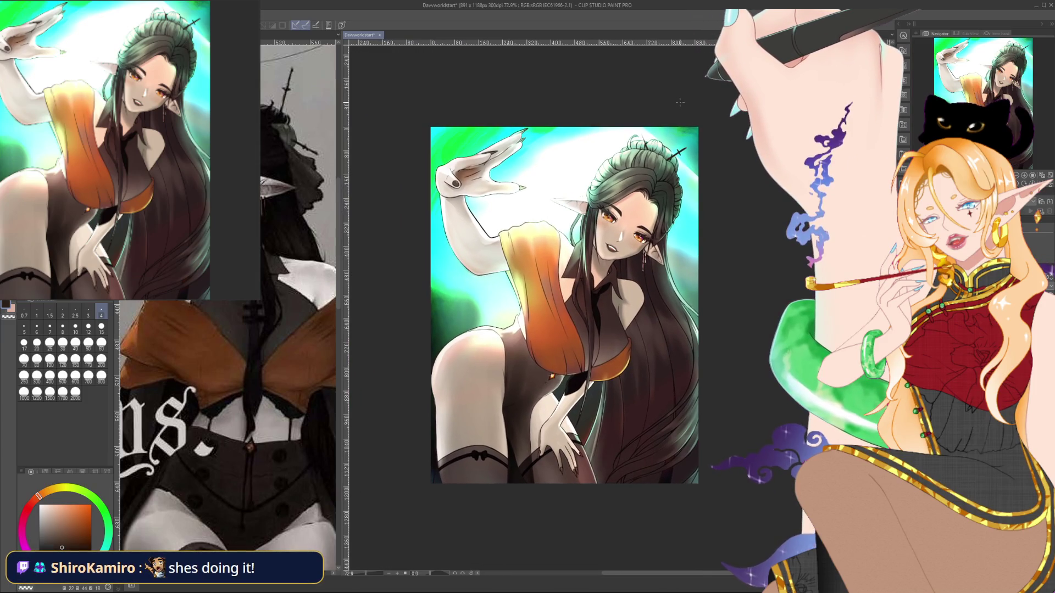
pyautogui.scroll(3, 679, 102)
pyautogui.scroll(1, 679, 102)
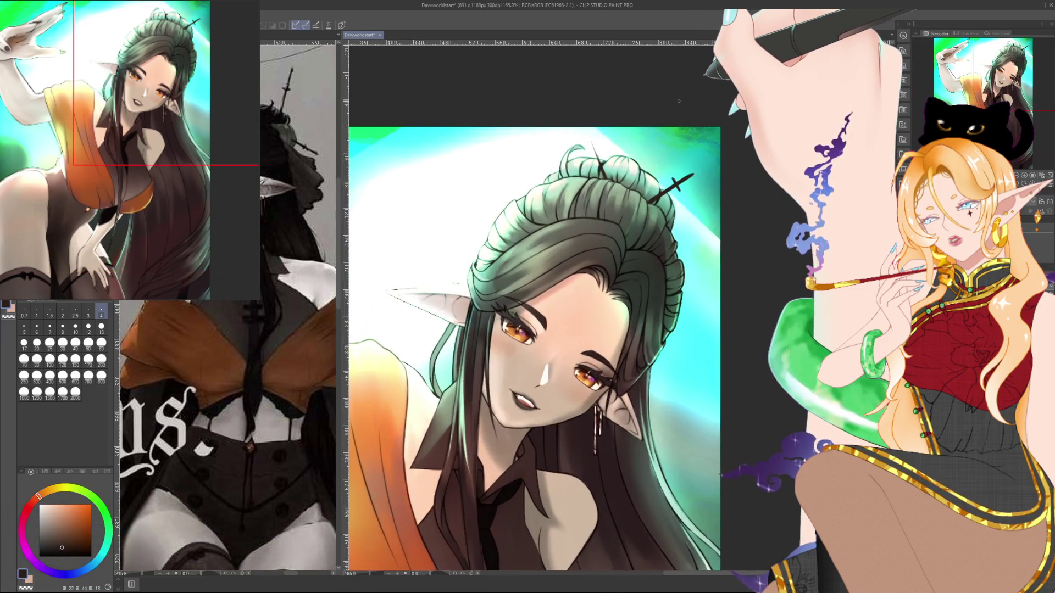
# Drag a rectangular selection over the top of the hair bun and shift it slightly left.
pyautogui.press('m')
pyautogui.moveTo(550, 127); pyautogui.dragTo(625, 221)
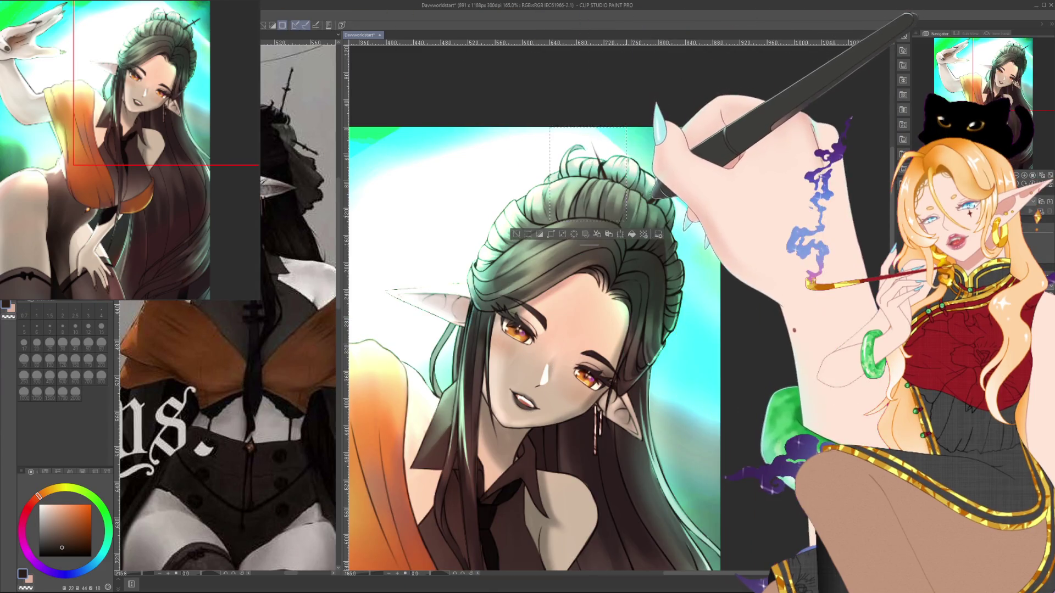
pyautogui.moveTo(536, 127); pyautogui.dragTo(613, 221)
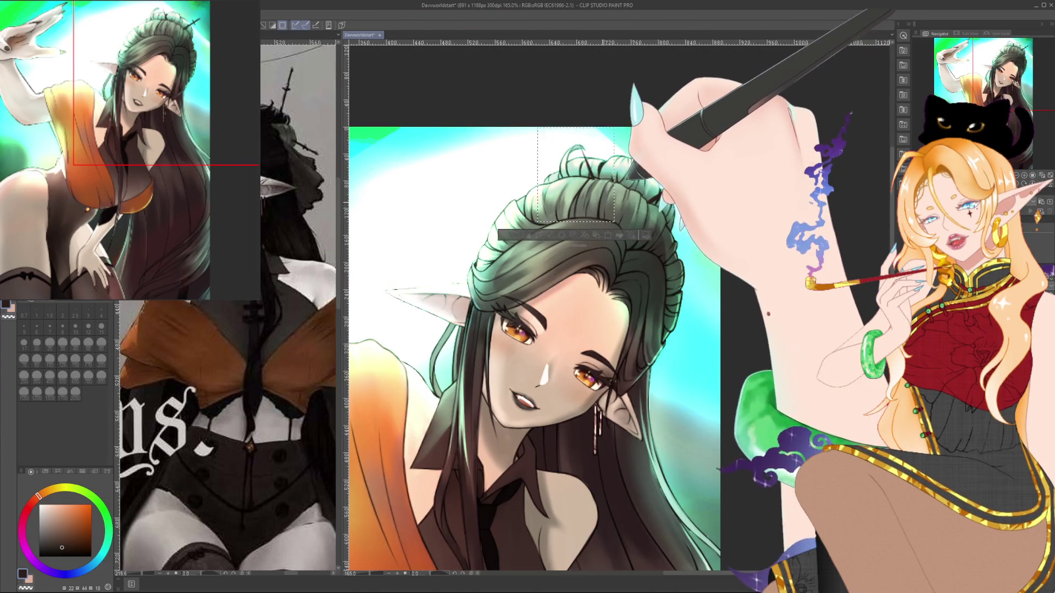
pyautogui.moveTo(536, 128); pyautogui.dragTo(536, 128)
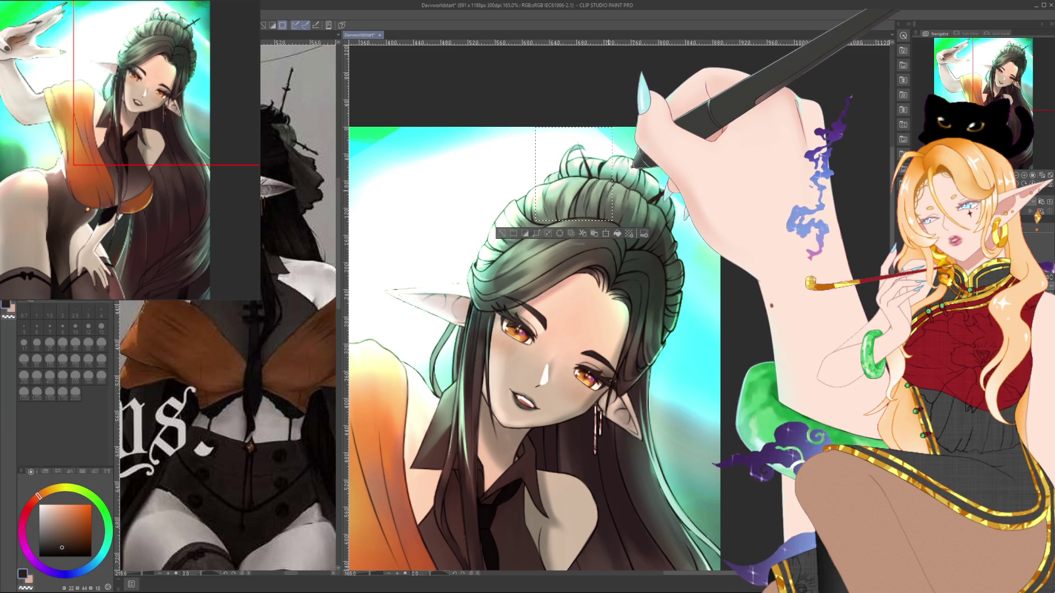
pyautogui.scroll(-3, 517, 352)
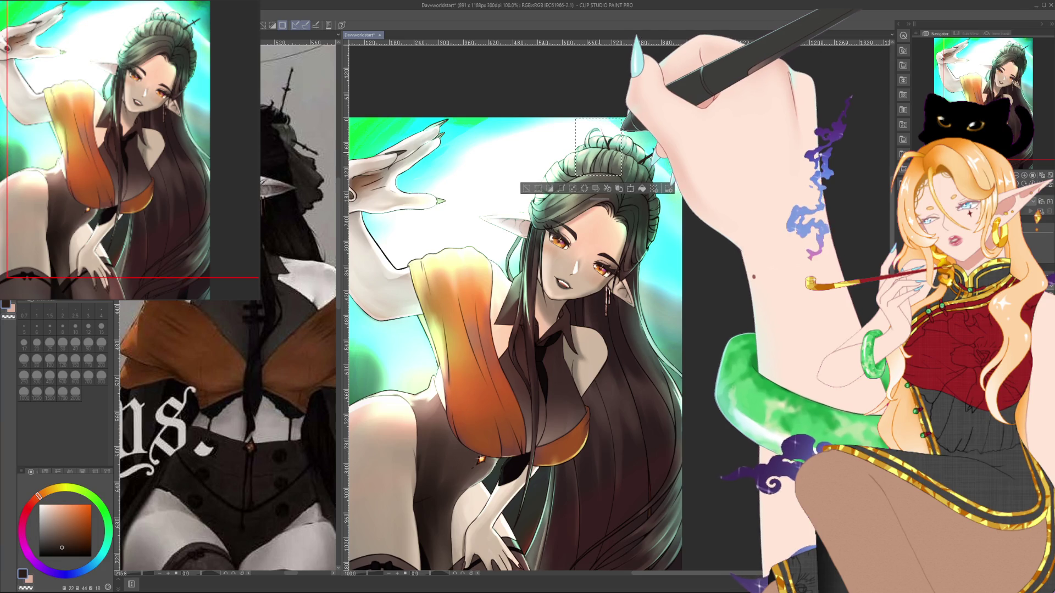
pyautogui.scroll(5, 614, 134)
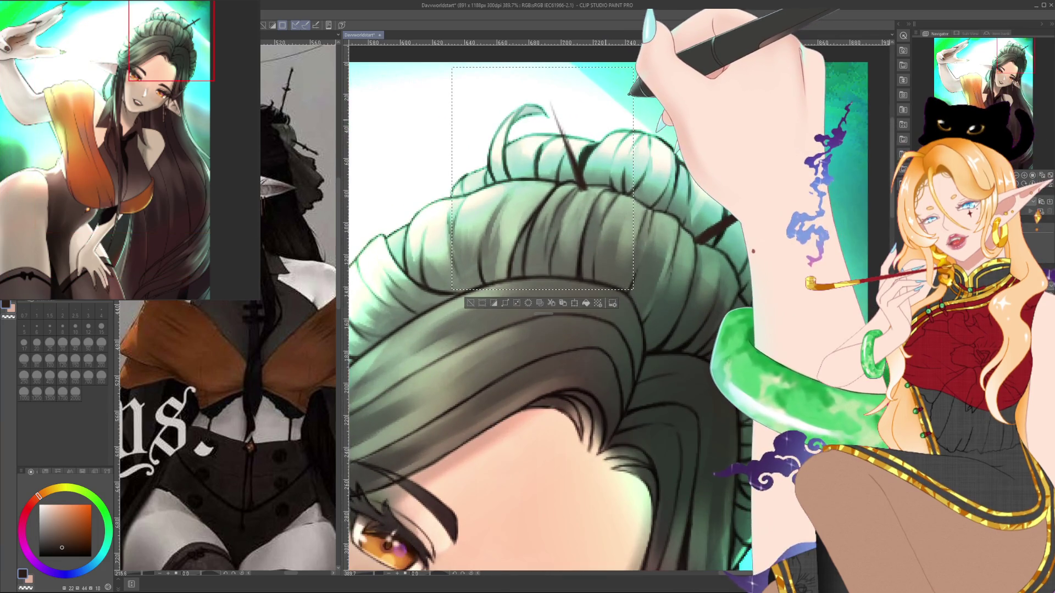
# Nudge the bun selection up slightly, then deselect it.
pyautogui.scroll(1, 662, 51)
pyautogui.press('Up')
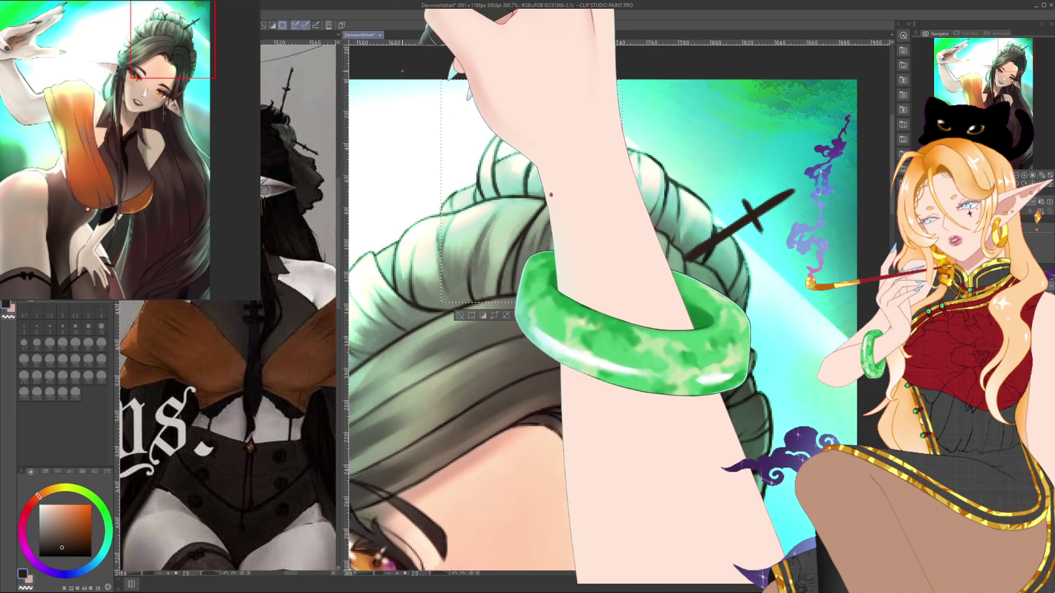
pyautogui.hotkey('ctrl', 'd')
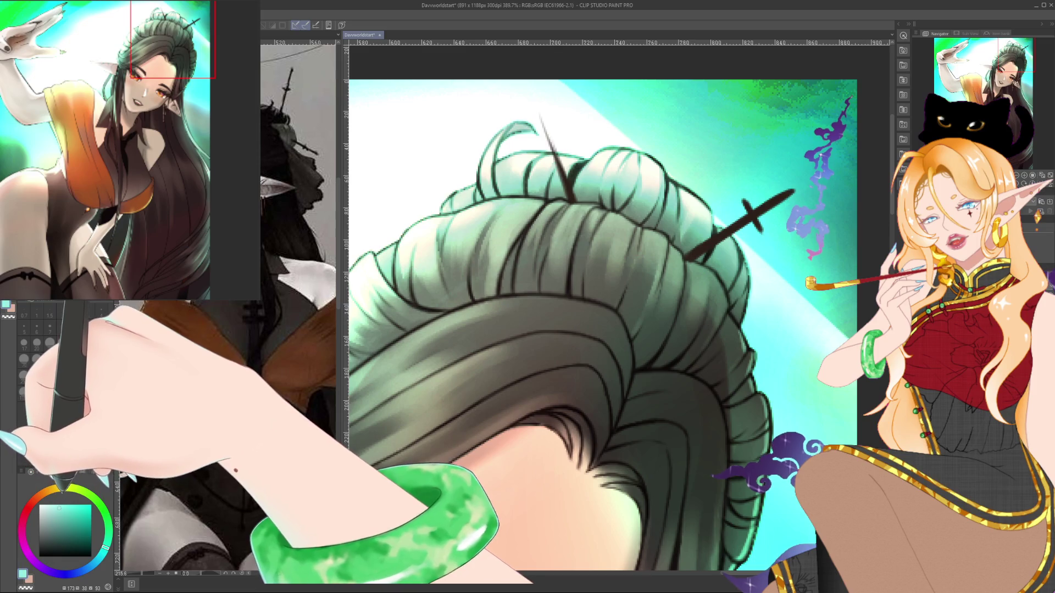
# Set a pale light-teal colour with a size-2 brush, toggling against near-black with X.
pyautogui.click(58, 507)
pyautogui.press('[')
pyautogui.press('[')
pyautogui.press('[')
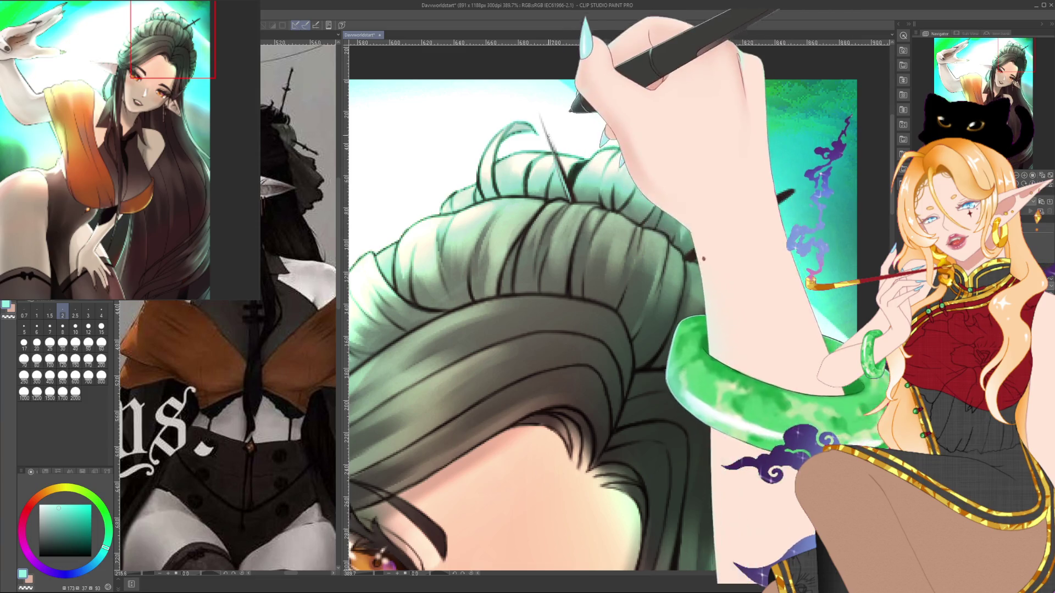
pyautogui.keyDown('alt'); pyautogui.click(591, 165); pyautogui.keyUp('alt')
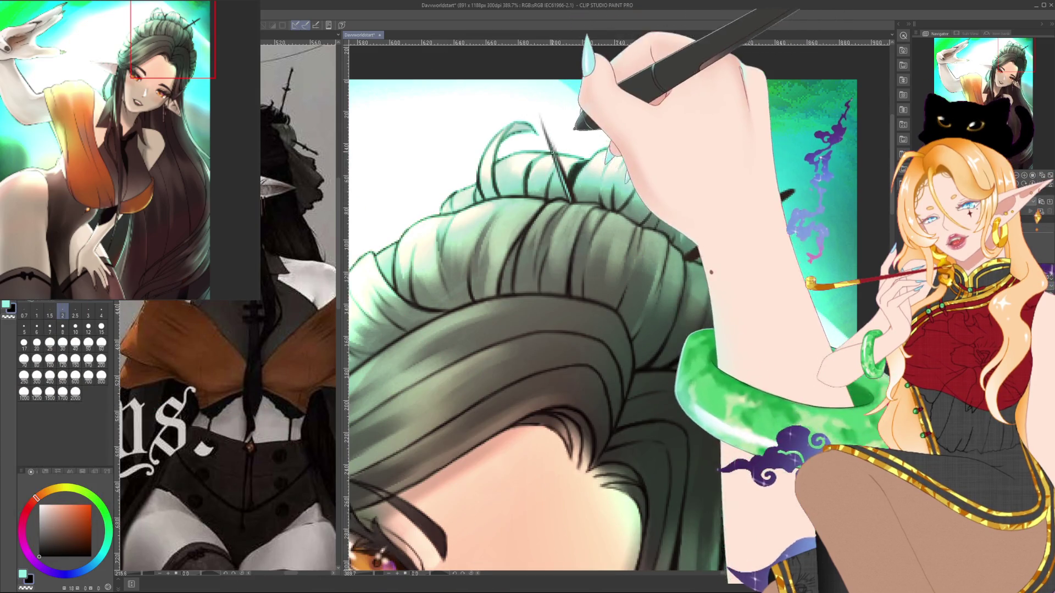
pyautogui.keyDown('alt'); pyautogui.click(582, 93); pyautogui.keyUp('alt')
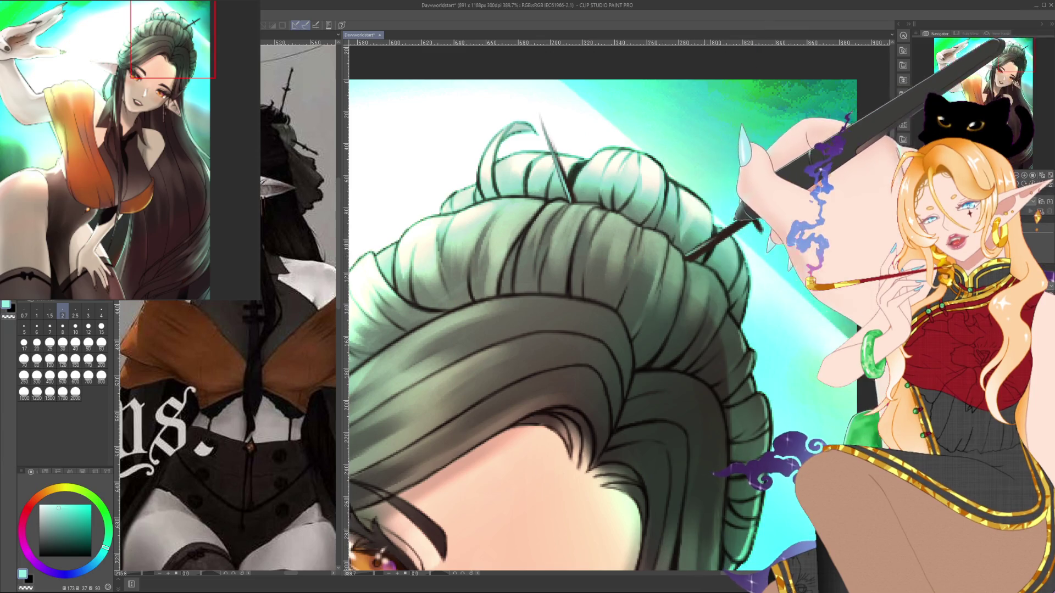
pyautogui.click(51, 505)
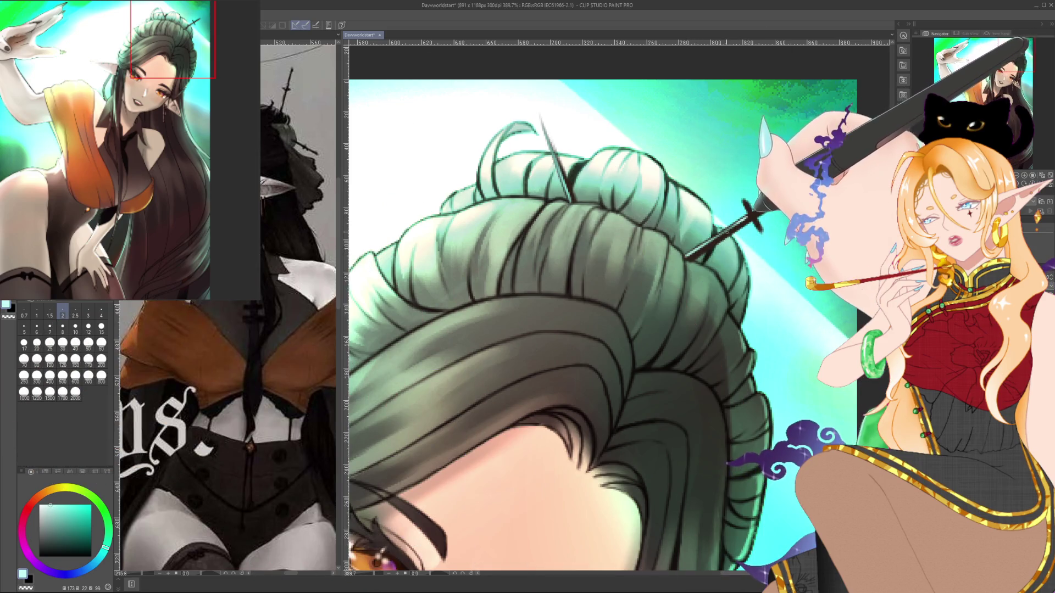
pyautogui.press('x')
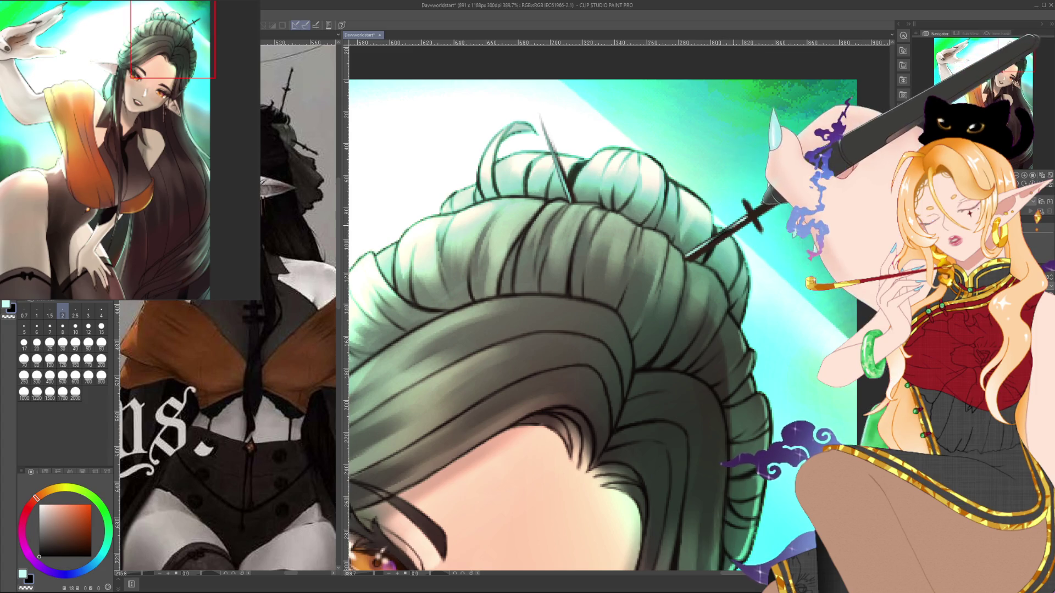
pyautogui.press('x')
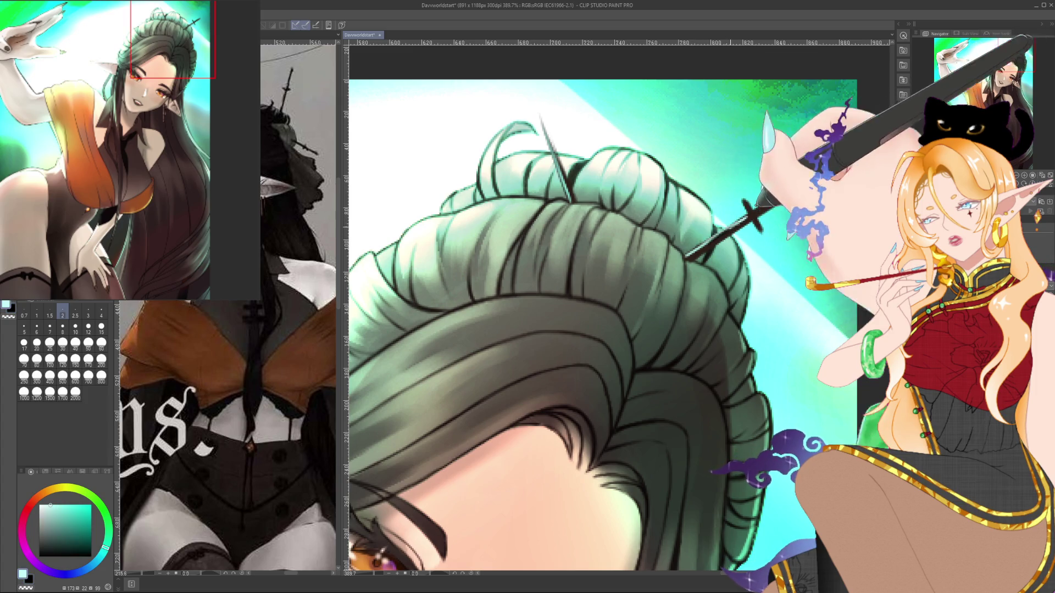